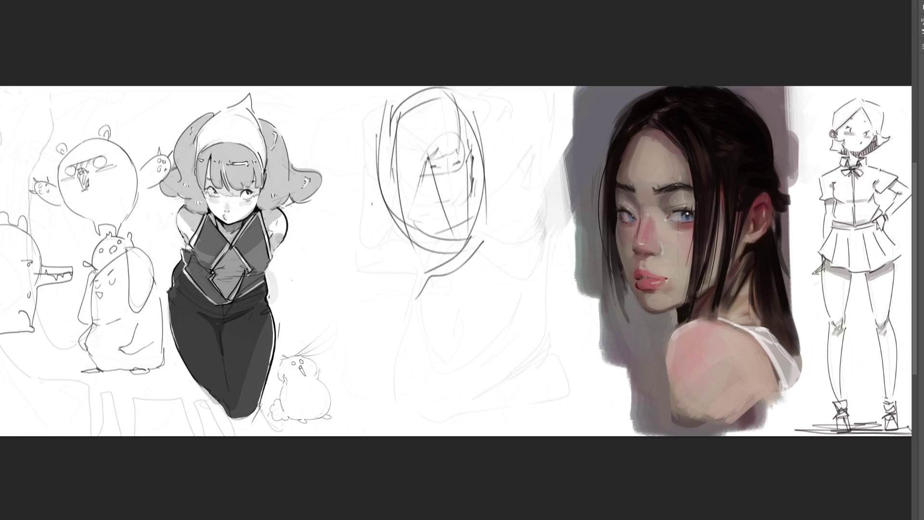
Add a stroke to the central head sketch, fade it to faint guide lines and return to the fine brush
drag(497, 244, 479, 352)
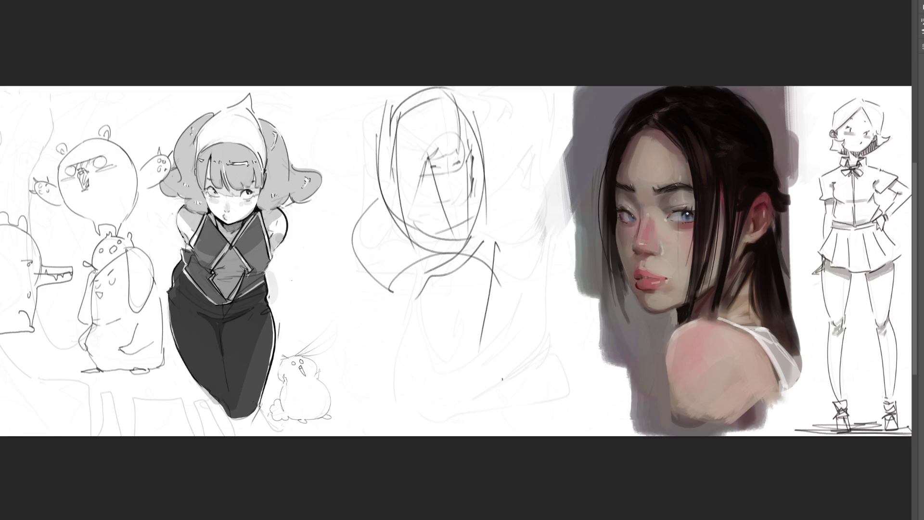
mouse_move(454, 279)
mouse_down()
mouse_move(433, 123)
mouse_move(424, 113)
mouse_move(489, 285)
mouse_up()
key(b)
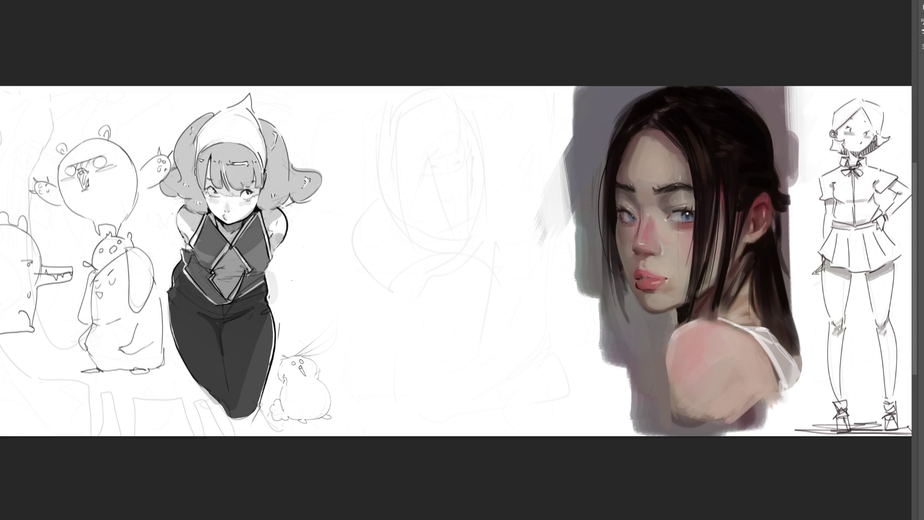
drag(416, 126, 435, 173)
Rough in the first hand sketch's outline, inner lines and right contour
mouse_move(431, 100)
mouse_down()
mouse_move(416, 125)
mouse_move(468, 184)
mouse_move(442, 183)
mouse_move(440, 198)
mouse_up()
mouse_move(444, 159)
mouse_down()
mouse_move(446, 211)
mouse_move(477, 212)
mouse_up()
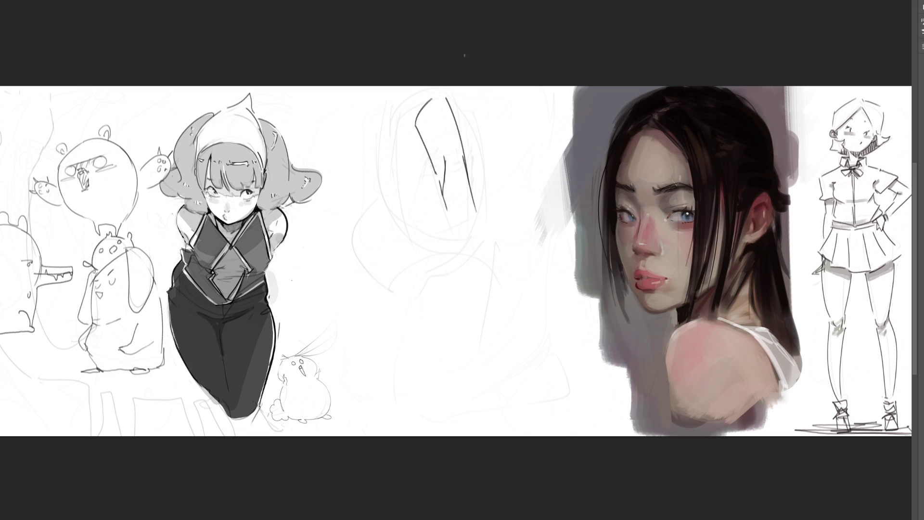
drag(430, 254, 434, 270)
mouse_move(442, 188)
mouse_down()
mouse_move(458, 303)
mouse_move(462, 277)
mouse_move(468, 299)
mouse_move(461, 265)
mouse_up()
drag(448, 222, 438, 237)
mouse_move(452, 221)
mouse_down()
mouse_move(460, 273)
mouse_move(457, 236)
mouse_up()
mouse_move(470, 200)
mouse_down()
mouse_move(490, 267)
mouse_move(498, 261)
mouse_move(488, 288)
mouse_up()
Finish the first hand with the lower curve, edge strokes and finger contours
mouse_move(457, 254)
mouse_down()
mouse_move(474, 237)
mouse_move(489, 279)
mouse_up()
mouse_move(483, 209)
mouse_down()
mouse_move(506, 286)
mouse_move(495, 315)
mouse_up()
mouse_move(487, 264)
mouse_down()
mouse_move(481, 311)
mouse_move(458, 305)
mouse_move(502, 315)
mouse_move(459, 324)
mouse_move(497, 321)
mouse_up()
drag(466, 290, 475, 302)
mouse_move(508, 271)
mouse_down()
mouse_move(507, 292)
mouse_move(468, 279)
mouse_up()
drag(473, 263, 480, 290)
drag(469, 289, 477, 296)
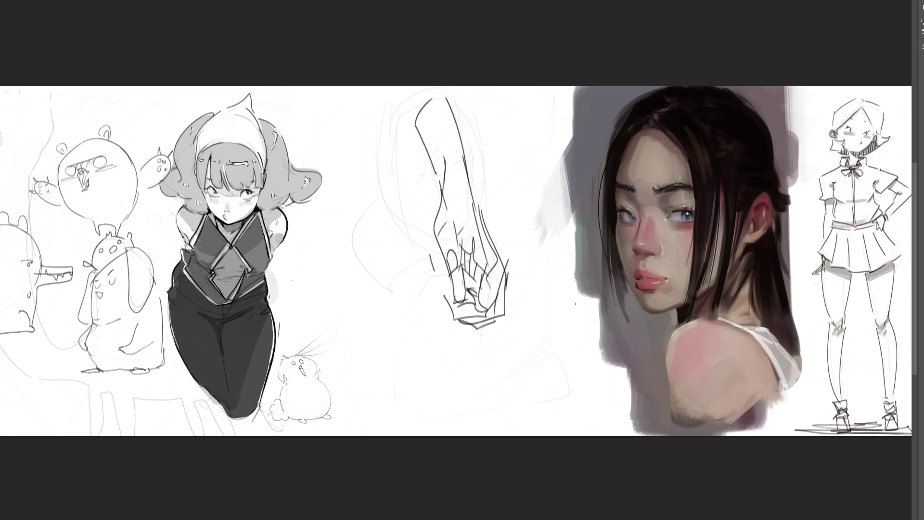
Sketch a second hand on the left with its outline, inner detail and edge lines
mouse_move(362, 216)
mouse_down()
mouse_move(345, 249)
mouse_move(354, 275)
mouse_move(357, 243)
mouse_move(345, 276)
mouse_move(384, 210)
mouse_up()
mouse_move(386, 213)
mouse_down()
mouse_move(386, 277)
mouse_move(372, 298)
mouse_up()
drag(356, 276, 357, 293)
mouse_move(360, 260)
mouse_down()
mouse_move(341, 296)
mouse_move(366, 304)
mouse_move(329, 321)
mouse_move(379, 283)
mouse_up()
mouse_move(393, 205)
mouse_down()
mouse_move(386, 251)
mouse_move(332, 269)
mouse_move(367, 315)
mouse_move(391, 316)
mouse_move(396, 293)
mouse_move(409, 309)
mouse_move(396, 248)
mouse_up()
drag(368, 196, 401, 185)
mouse_move(402, 189)
mouse_down()
mouse_move(384, 172)
mouse_move(404, 185)
mouse_up()
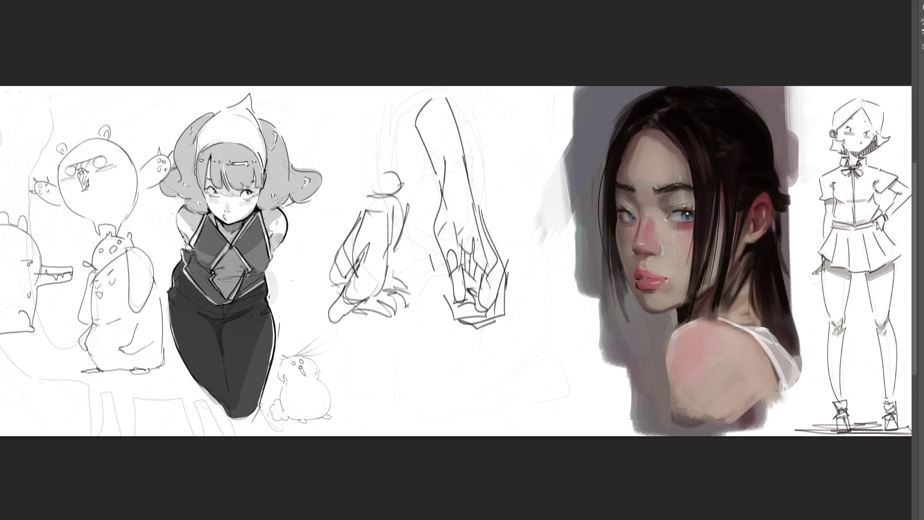
Fade both hand sketches to light grey with the large soft eraser
mouse_move(499, 217)
mouse_down()
mouse_move(464, 103)
mouse_move(526, 289)
mouse_move(444, 145)
mouse_up()
drag(390, 224, 361, 311)
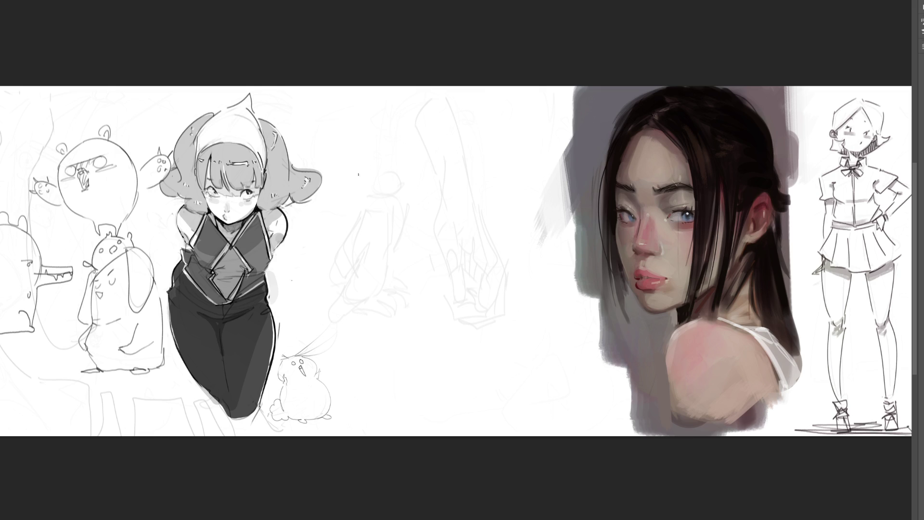
Draw the angular forearm box and a small box with a curved flap over the faded sketches
mouse_move(361, 216)
mouse_down()
mouse_move(360, 197)
mouse_move(412, 165)
mouse_move(438, 189)
mouse_move(432, 246)
mouse_up()
mouse_move(357, 199)
mouse_down()
mouse_move(367, 231)
mouse_move(432, 245)
mouse_up()
mouse_move(441, 223)
mouse_down()
mouse_move(432, 247)
mouse_move(442, 187)
mouse_move(474, 166)
mouse_move(474, 181)
mouse_up()
mouse_move(473, 181)
mouse_down()
mouse_move(442, 208)
mouse_move(463, 209)
mouse_up()
mouse_move(466, 205)
mouse_down()
mouse_move(441, 224)
mouse_move(458, 226)
mouse_up()
mouse_move(460, 224)
mouse_down()
mouse_move(432, 244)
mouse_move(437, 237)
mouse_up()
drag(453, 201, 444, 212)
mouse_move(410, 166)
mouse_down()
mouse_move(451, 152)
mouse_move(428, 177)
mouse_move(471, 165)
mouse_move(473, 155)
mouse_up()
drag(452, 186, 469, 159)
drag(472, 157, 474, 169)
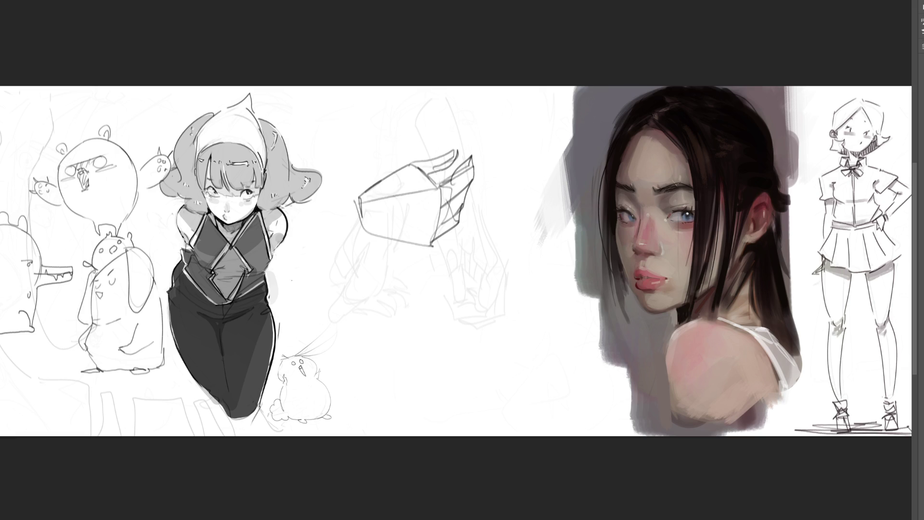
Add a spike above the flap and extend the armored forearm to the left
drag(469, 119, 457, 158)
drag(472, 113, 463, 158)
drag(475, 113, 457, 165)
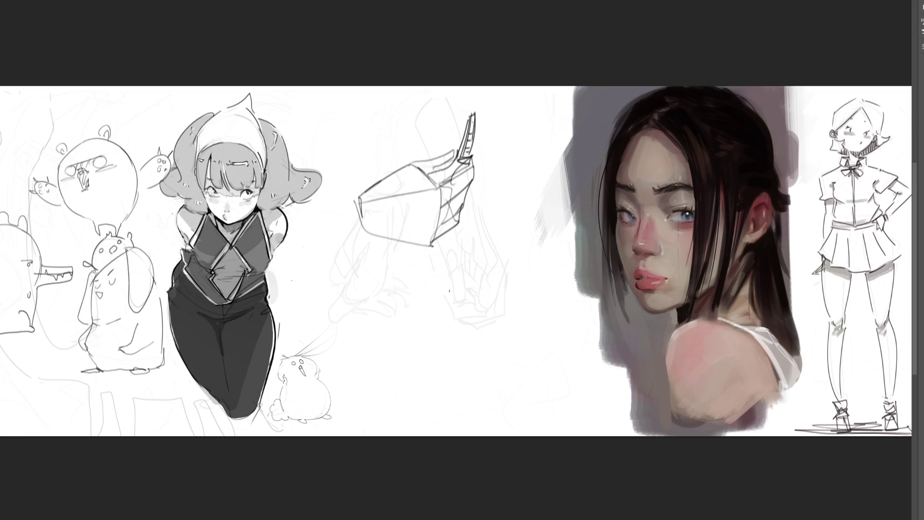
mouse_move(360, 195)
mouse_down()
mouse_move(331, 214)
mouse_move(361, 238)
mouse_move(348, 251)
mouse_move(390, 235)
mouse_move(312, 282)
mouse_move(291, 245)
mouse_move(296, 287)
mouse_up()
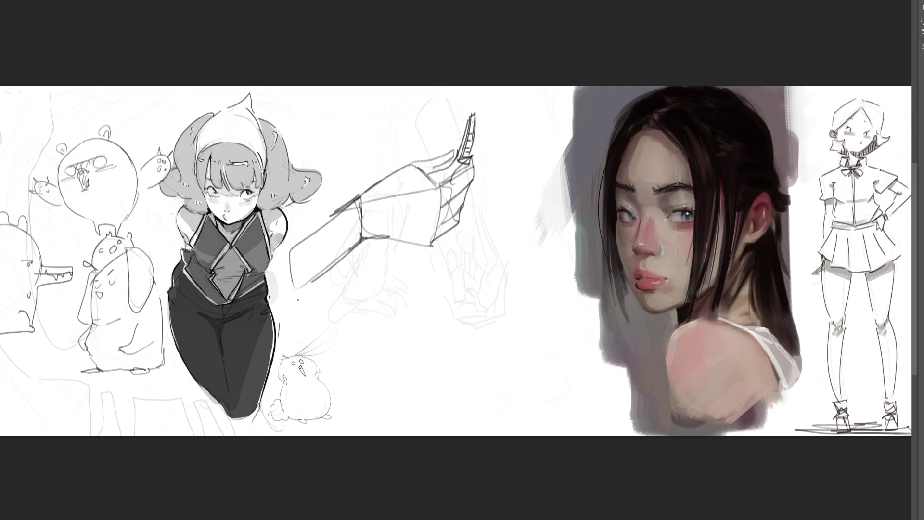
Draw a lower box with zigzag edge, connect it to the arm and sketch a hand below it
mouse_move(372, 320)
mouse_down()
mouse_move(401, 356)
mouse_move(424, 285)
mouse_move(410, 367)
mouse_up()
drag(426, 286, 438, 368)
mouse_move(438, 314)
mouse_down()
mouse_move(437, 365)
mouse_move(466, 277)
mouse_move(469, 297)
mouse_move(443, 358)
mouse_move(471, 299)
mouse_move(468, 274)
mouse_move(473, 299)
mouse_move(448, 300)
mouse_move(425, 270)
mouse_move(428, 288)
mouse_move(375, 314)
mouse_move(412, 267)
mouse_move(437, 255)
mouse_move(428, 290)
mouse_up()
mouse_move(421, 236)
mouse_down()
mouse_move(413, 273)
mouse_move(387, 274)
mouse_move(406, 250)
mouse_up()
mouse_move(398, 258)
mouse_down()
mouse_move(374, 311)
mouse_move(417, 304)
mouse_move(431, 318)
mouse_up()
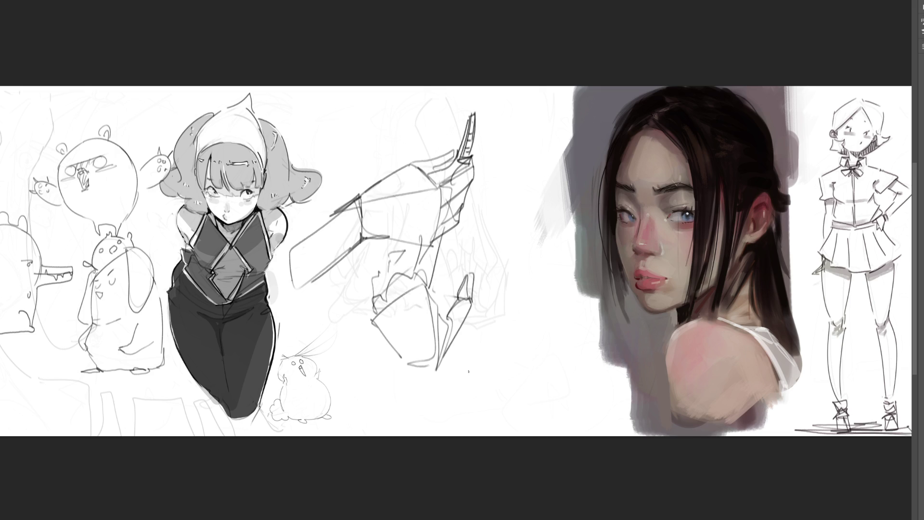
mouse_move(400, 362)
mouse_down()
mouse_move(420, 381)
mouse_move(415, 390)
mouse_move(437, 364)
mouse_move(421, 436)
mouse_move(376, 427)
mouse_up()
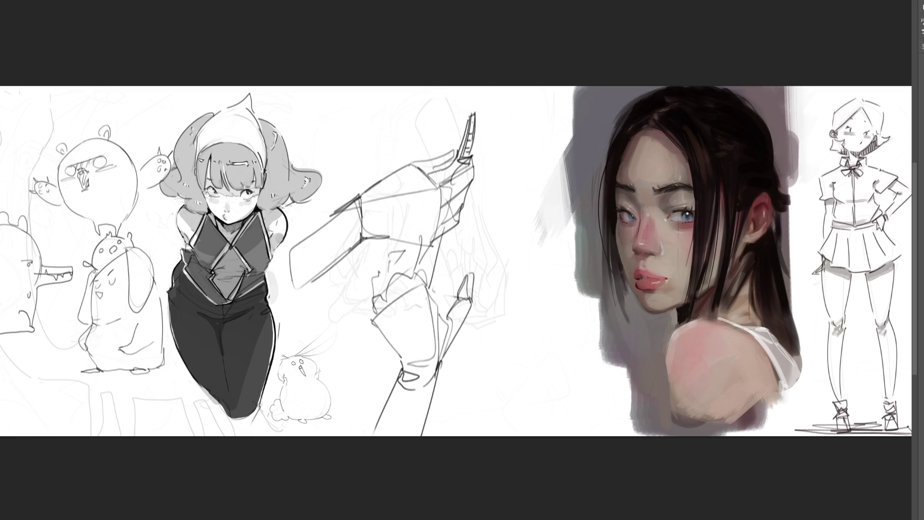
Outline a second hand on the right with its contour, fingers and outer edge
mouse_move(501, 218)
mouse_down()
mouse_move(521, 275)
mouse_move(525, 231)
mouse_move(499, 240)
mouse_move(512, 292)
mouse_move(543, 342)
mouse_up()
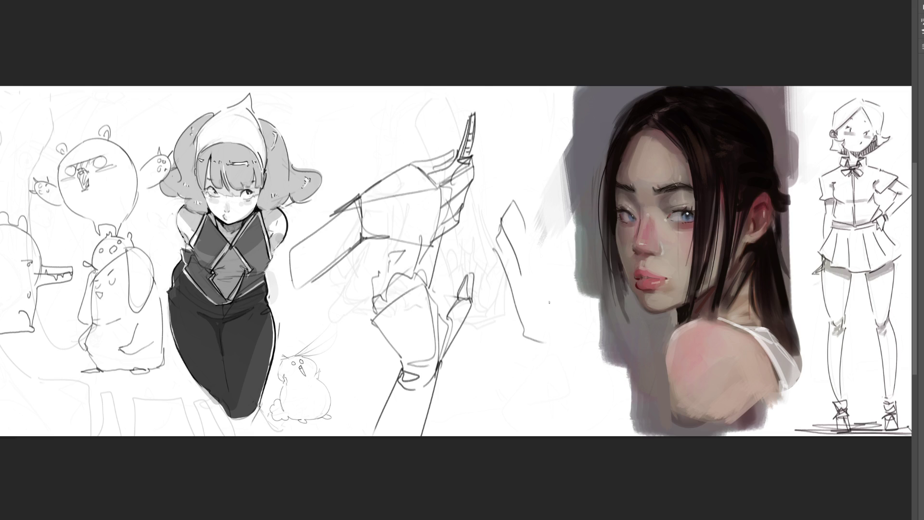
mouse_move(516, 199)
mouse_down()
mouse_move(536, 230)
mouse_move(552, 302)
mouse_up()
mouse_move(546, 237)
mouse_down()
mouse_move(560, 270)
mouse_move(563, 344)
mouse_up()
mouse_move(529, 210)
mouse_down()
mouse_move(530, 247)
mouse_move(564, 281)
mouse_move(541, 206)
mouse_move(532, 223)
mouse_up()
drag(529, 170, 561, 303)
drag(501, 175, 502, 185)
Draw a long raised finger, extend the right hand downward and add hatching and the wrist curve
mouse_move(458, 88)
mouse_down()
mouse_move(488, 150)
mouse_move(501, 208)
mouse_up()
mouse_move(456, 89)
mouse_down()
mouse_move(513, 210)
mouse_move(467, 127)
mouse_move(497, 234)
mouse_up()
drag(448, 127, 482, 201)
drag(482, 202, 493, 239)
drag(453, 137, 478, 203)
mouse_move(484, 235)
mouse_down()
mouse_move(529, 348)
mouse_move(553, 359)
mouse_up()
mouse_move(578, 297)
mouse_down()
mouse_move(560, 364)
mouse_move(547, 368)
mouse_up()
mouse_move(575, 333)
mouse_down()
mouse_move(570, 372)
mouse_move(529, 380)
mouse_move(589, 436)
mouse_up()
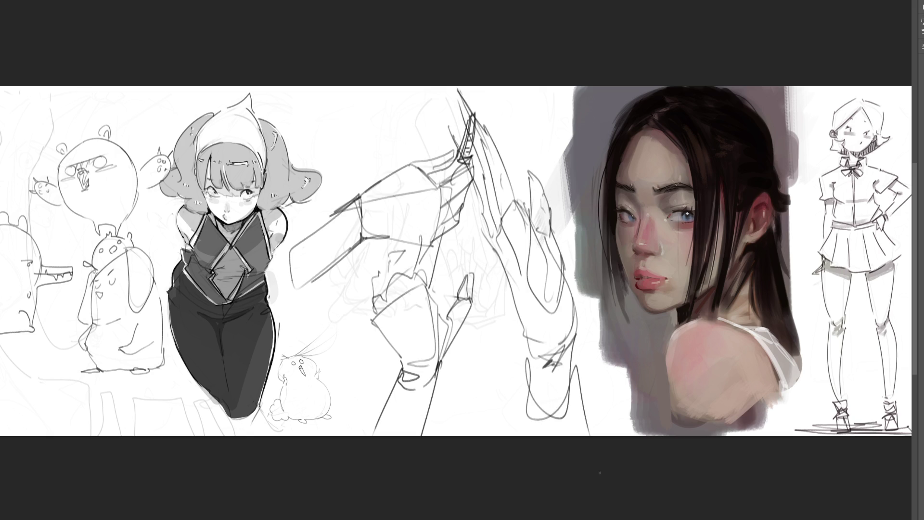
Transform the two-hand sketch smaller and lower on the page, then zoom in on the drawings
key(ctrl+t)
drag(594, 87, 505, 192)
drag(429, 221, 478, 210)
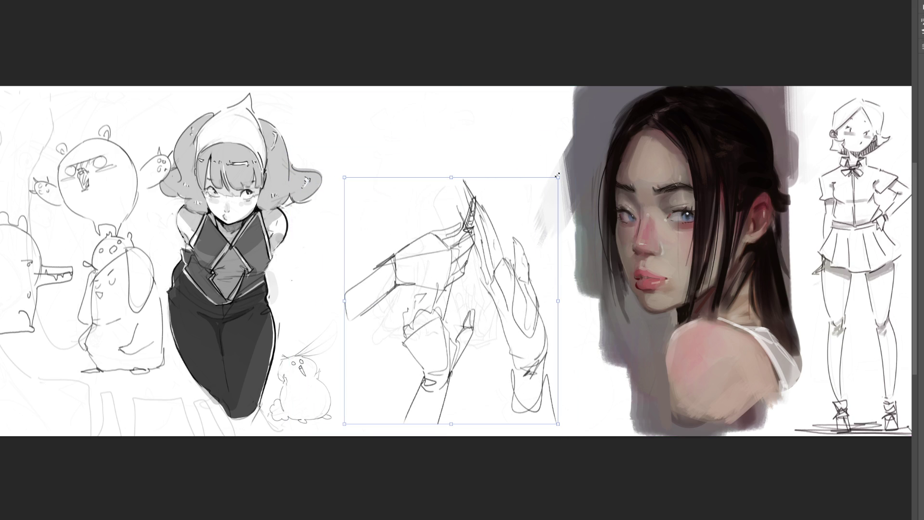
drag(558, 177, 520, 222)
key(Return)
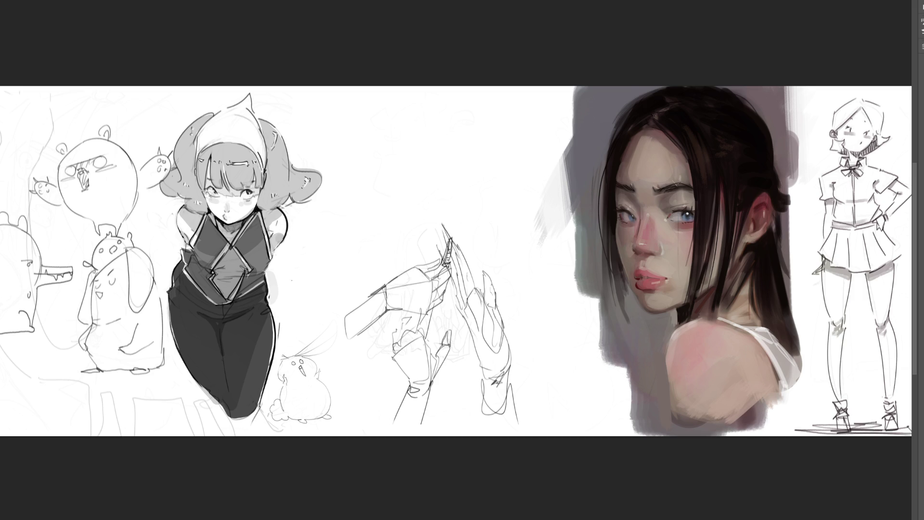
key(ctrl+plus)
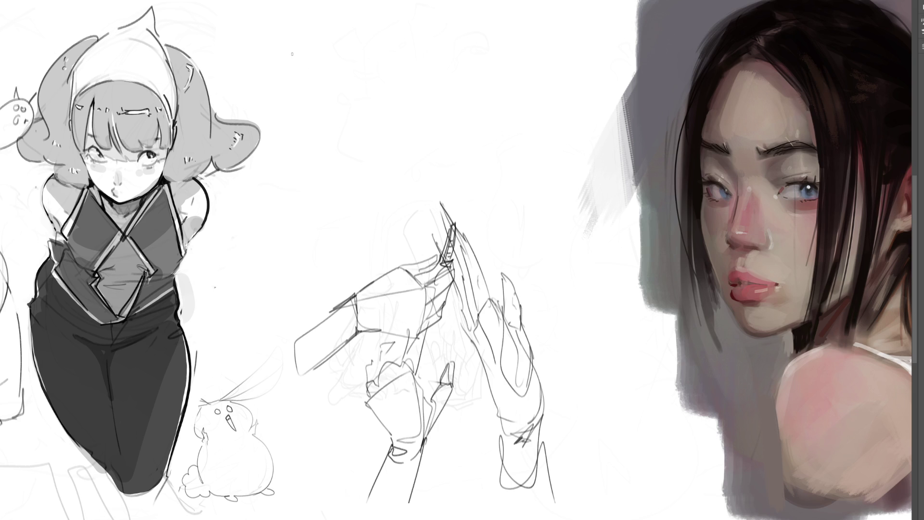
Sketch a clawed fist at the top with its outline, arm lines above and a claw underneath
drag(291, 49, 319, 135)
mouse_move(285, 45)
mouse_down()
mouse_move(343, 23)
mouse_move(395, 78)
mouse_up()
mouse_move(351, 126)
mouse_down()
mouse_move(325, 91)
mouse_move(313, 89)
mouse_move(315, 129)
mouse_move(388, 52)
mouse_up()
drag(351, 26, 418, 0)
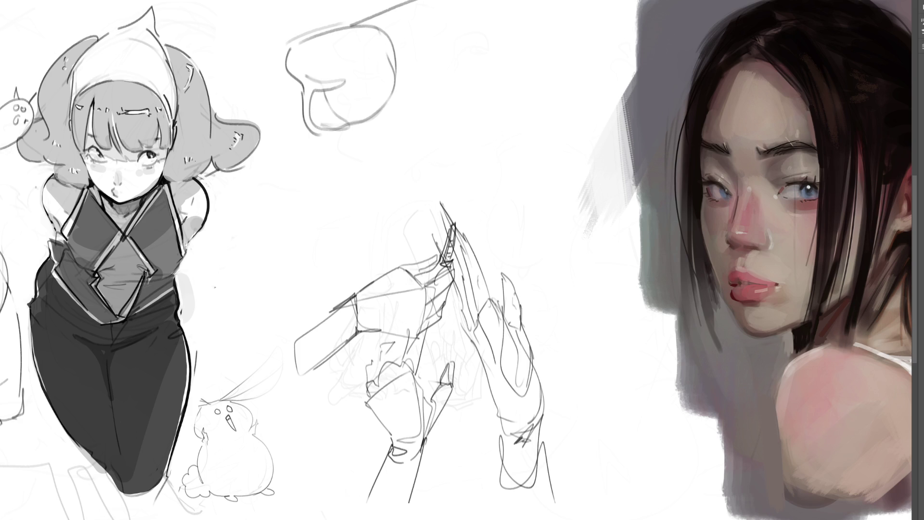
mouse_move(373, 33)
mouse_down()
mouse_move(458, 0)
mouse_move(394, 44)
mouse_move(500, 11)
mouse_move(496, 43)
mouse_move(397, 88)
mouse_move(503, 76)
mouse_move(352, 129)
mouse_move(319, 133)
mouse_move(312, 122)
mouse_move(382, 145)
mouse_up()
mouse_move(312, 133)
mouse_down()
mouse_move(382, 144)
mouse_move(397, 166)
mouse_move(370, 67)
mouse_move(347, 104)
mouse_up()
mouse_move(351, 36)
mouse_down()
mouse_move(299, 39)
mouse_move(296, 72)
mouse_move(311, 116)
mouse_up()
mouse_move(289, 56)
mouse_down()
mouse_move(310, 23)
mouse_move(348, 20)
mouse_move(318, 5)
mouse_up()
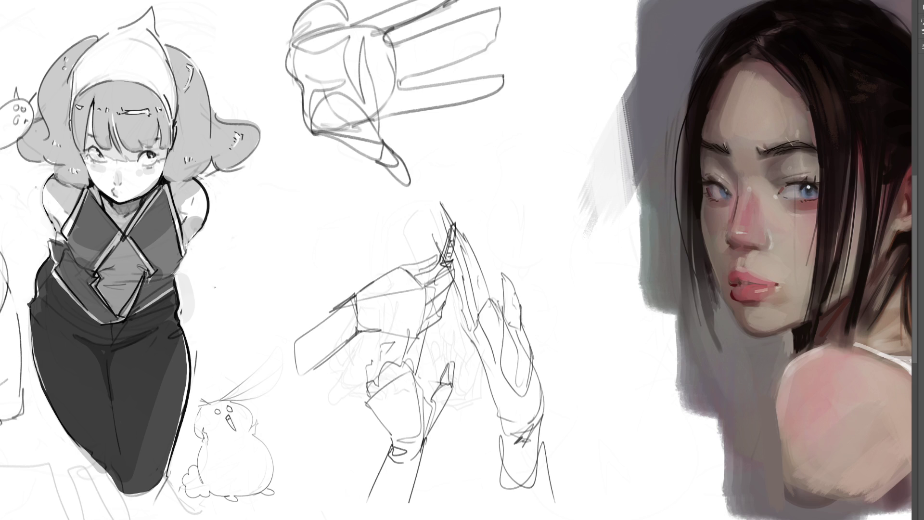
Sketch a cylindrical wrist with cuff on the right and an open hand with finger lines
mouse_move(507, 129)
mouse_down()
mouse_move(536, 99)
mouse_move(549, 147)
mouse_move(520, 178)
mouse_up()
mouse_move(542, 104)
mouse_down()
mouse_move(558, 201)
mouse_move(528, 208)
mouse_move(545, 219)
mouse_up()
mouse_move(532, 221)
mouse_down()
mouse_move(525, 261)
mouse_move(576, 295)
mouse_move(552, 254)
mouse_move(558, 275)
mouse_move(563, 270)
mouse_move(580, 292)
mouse_move(605, 279)
mouse_up()
mouse_move(566, 204)
mouse_down()
mouse_move(557, 217)
mouse_move(612, 238)
mouse_move(620, 269)
mouse_move(587, 296)
mouse_move(609, 316)
mouse_move(617, 361)
mouse_up()
drag(606, 312, 620, 347)
drag(601, 282, 621, 319)
mouse_move(619, 266)
mouse_down()
mouse_move(637, 334)
mouse_move(643, 309)
mouse_up()
drag(621, 264, 640, 280)
drag(629, 249, 645, 273)
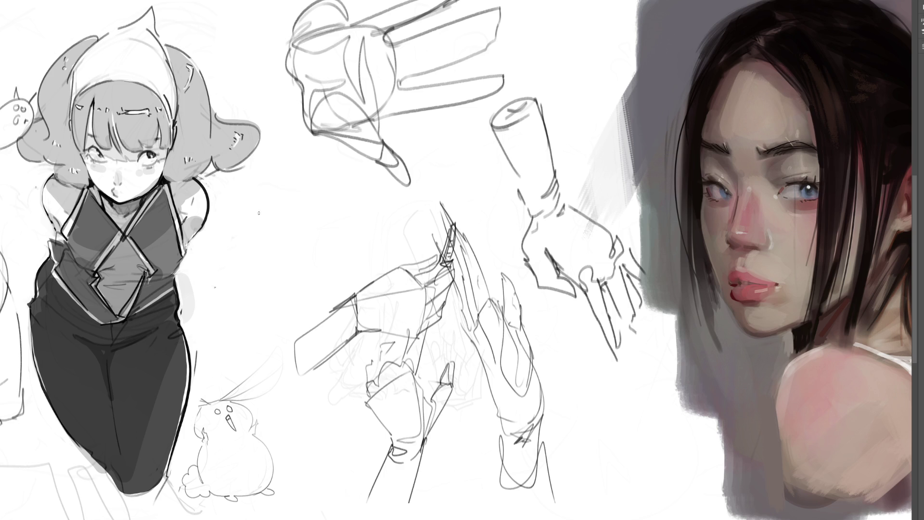
Rough in a new figure shape between the drawings with curves, a lower edge and a large arc
mouse_move(254, 211)
mouse_down()
mouse_move(255, 199)
mouse_move(279, 191)
mouse_move(259, 233)
mouse_up()
mouse_move(285, 190)
mouse_down()
mouse_move(321, 234)
mouse_move(332, 268)
mouse_up()
drag(264, 241, 345, 255)
drag(309, 292, 339, 280)
drag(257, 196, 255, 286)
mouse_move(266, 248)
mouse_down()
mouse_move(249, 302)
mouse_move(339, 289)
mouse_up()
mouse_move(249, 195)
mouse_down()
mouse_move(254, 184)
mouse_move(303, 173)
mouse_move(330, 249)
mouse_move(246, 296)
mouse_move(240, 312)
mouse_move(216, 311)
mouse_move(254, 316)
mouse_move(349, 275)
mouse_up()
mouse_move(339, 243)
mouse_down()
mouse_move(318, 217)
mouse_move(384, 267)
mouse_move(360, 286)
mouse_move(378, 274)
mouse_up()
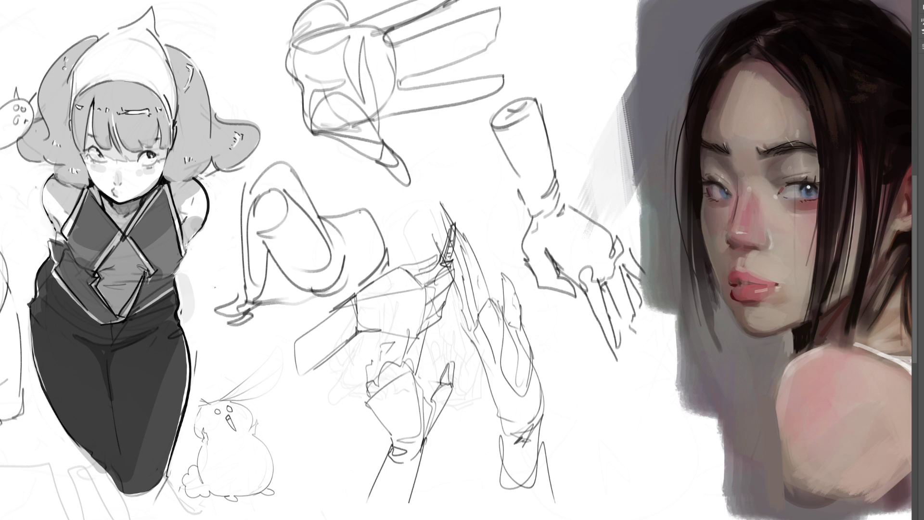
Add vertical lines, an arm line and long torso and hip strokes to the middle figure
mouse_move(364, 181)
mouse_down()
mouse_move(370, 214)
mouse_move(346, 222)
mouse_move(372, 235)
mouse_up()
mouse_move(357, 167)
mouse_down()
mouse_move(360, 185)
mouse_move(360, 174)
mouse_up()
mouse_move(383, 141)
mouse_down()
mouse_move(427, 202)
mouse_move(424, 221)
mouse_up()
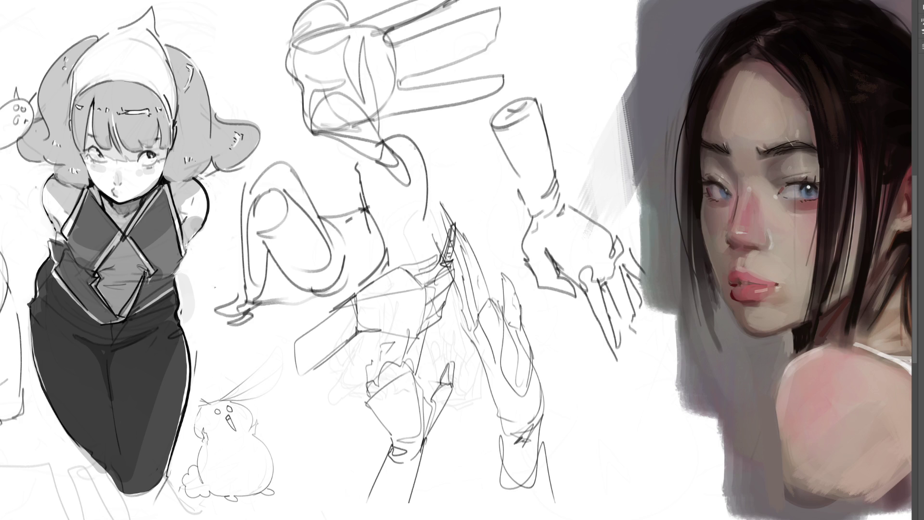
mouse_move(310, 158)
mouse_down()
mouse_move(256, 174)
mouse_move(412, 154)
mouse_move(402, 175)
mouse_up()
mouse_move(255, 180)
mouse_down()
mouse_move(376, 132)
mouse_move(417, 160)
mouse_move(272, 192)
mouse_up()
drag(345, 189, 422, 185)
mouse_move(412, 248)
mouse_down()
mouse_move(326, 287)
mouse_move(291, 294)
mouse_up()
mouse_move(320, 292)
mouse_down()
mouse_move(405, 257)
mouse_move(384, 273)
mouse_up()
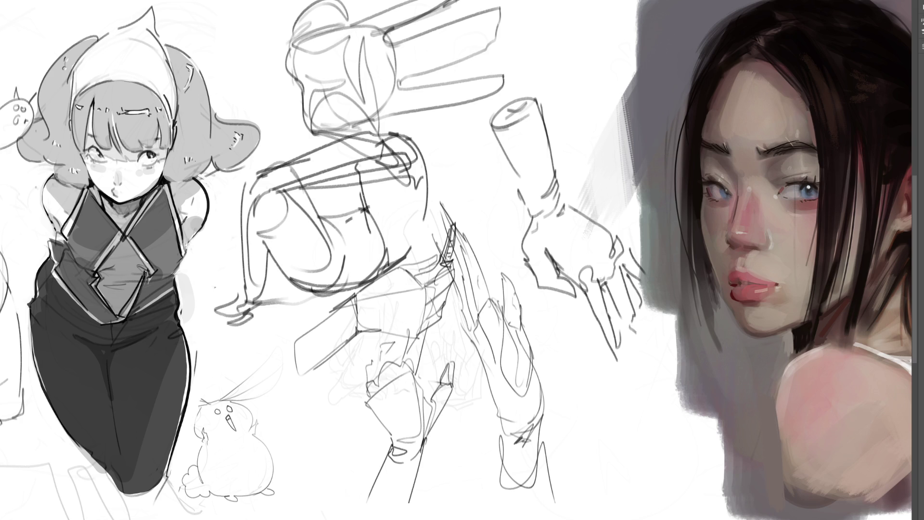
Fade the middle figure to ghost lines and start a new dark curved contour above it
mouse_move(433, 144)
mouse_down()
mouse_move(522, 404)
mouse_move(515, 238)
mouse_move(485, 351)
mouse_move(541, 340)
mouse_move(414, 220)
mouse_move(448, 309)
mouse_move(311, 41)
mouse_move(393, 413)
mouse_move(468, 317)
mouse_up()
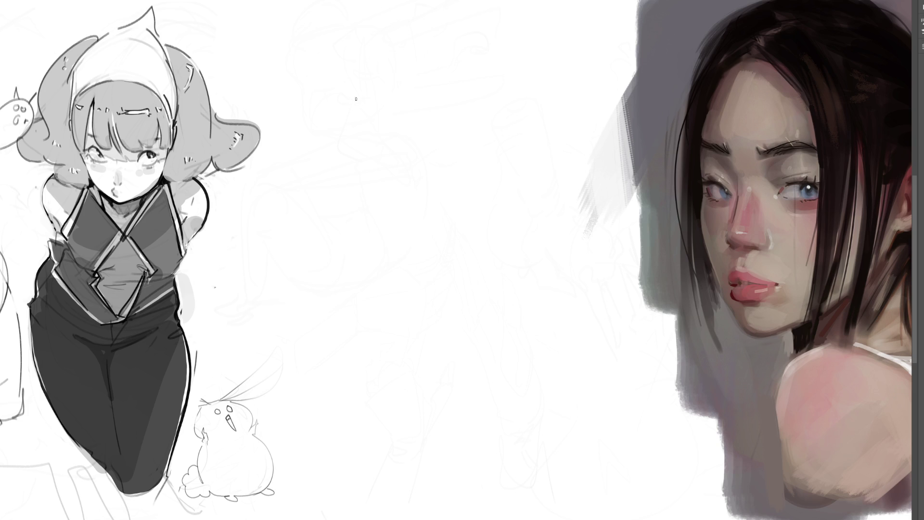
mouse_move(340, 74)
mouse_down()
mouse_move(359, 134)
mouse_move(356, 93)
mouse_move(373, 153)
mouse_move(368, 176)
mouse_move(382, 169)
mouse_move(424, 242)
mouse_up()
drag(363, 192, 421, 258)
Sketch the forearm with its edges, base and a pointed tip, darkening the left edge
mouse_move(340, 44)
mouse_down()
mouse_move(346, 147)
mouse_move(361, 187)
mouse_move(352, 79)
mouse_up()
mouse_move(347, 152)
mouse_down()
mouse_move(360, 206)
mouse_move(399, 254)
mouse_move(437, 249)
mouse_up()
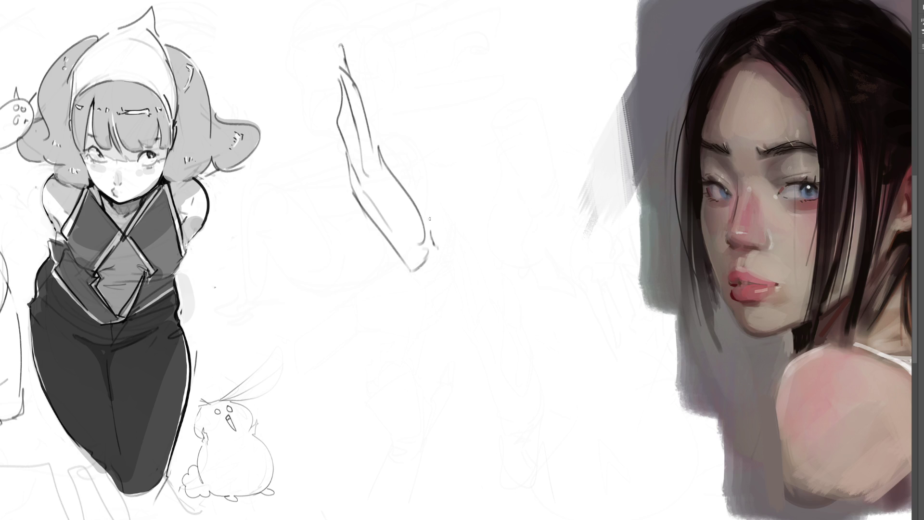
mouse_move(397, 176)
mouse_down()
mouse_move(411, 136)
mouse_move(422, 194)
mouse_up()
mouse_move(405, 152)
mouse_down()
mouse_move(436, 249)
mouse_move(405, 120)
mouse_move(411, 155)
mouse_up()
drag(348, 39, 394, 190)
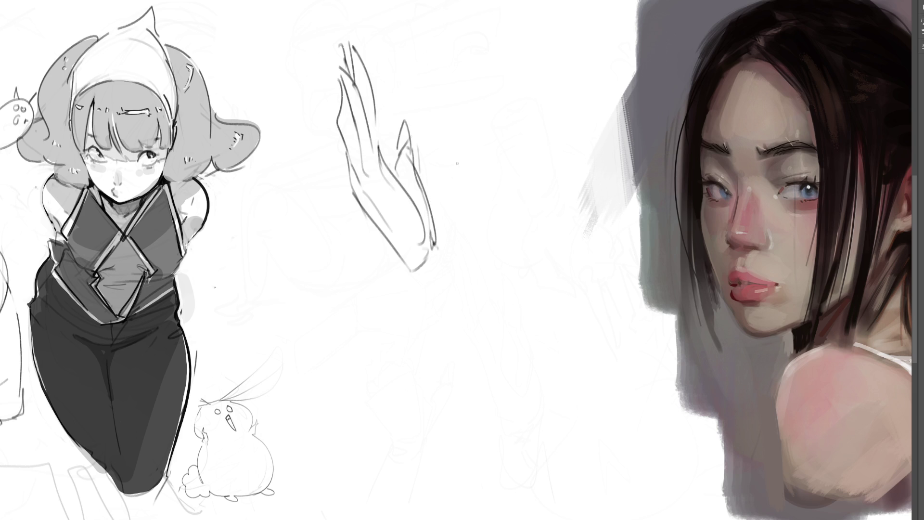
Sketch an arched hand beside the forearm with palm lines, an oval loop and hatching below
mouse_move(465, 194)
mouse_down()
mouse_move(485, 165)
mouse_move(516, 213)
mouse_move(482, 257)
mouse_move(502, 156)
mouse_up()
mouse_move(510, 153)
mouse_down()
mouse_move(521, 192)
mouse_move(546, 203)
mouse_move(549, 278)
mouse_up()
mouse_move(473, 218)
mouse_down()
mouse_move(483, 281)
mouse_move(498, 274)
mouse_move(462, 232)
mouse_move(408, 247)
mouse_move(552, 276)
mouse_move(563, 298)
mouse_move(501, 305)
mouse_move(550, 325)
mouse_up()
drag(562, 273, 606, 354)
mouse_move(547, 344)
mouse_down()
mouse_move(563, 350)
mouse_move(560, 339)
mouse_up()
drag(533, 335, 563, 348)
Draw raised fingers above the hand and add palm and wrist lines
drag(469, 182, 476, 157)
drag(483, 108, 474, 156)
mouse_move(480, 121)
mouse_down()
mouse_move(488, 100)
mouse_move(504, 152)
mouse_up()
drag(482, 95, 497, 42)
mouse_move(502, 45)
mouse_down()
mouse_move(502, 104)
mouse_move(481, 95)
mouse_up()
mouse_move(494, 93)
mouse_down()
mouse_move(489, 124)
mouse_move(451, 140)
mouse_move(457, 174)
mouse_move(466, 162)
mouse_up()
mouse_move(447, 142)
mouse_down()
mouse_move(462, 199)
mouse_move(484, 132)
mouse_move(538, 164)
mouse_move(552, 220)
mouse_up()
mouse_move(505, 162)
mouse_down()
mouse_move(534, 303)
mouse_move(563, 295)
mouse_up()
mouse_move(506, 318)
mouse_down()
mouse_move(580, 316)
mouse_move(576, 344)
mouse_up()
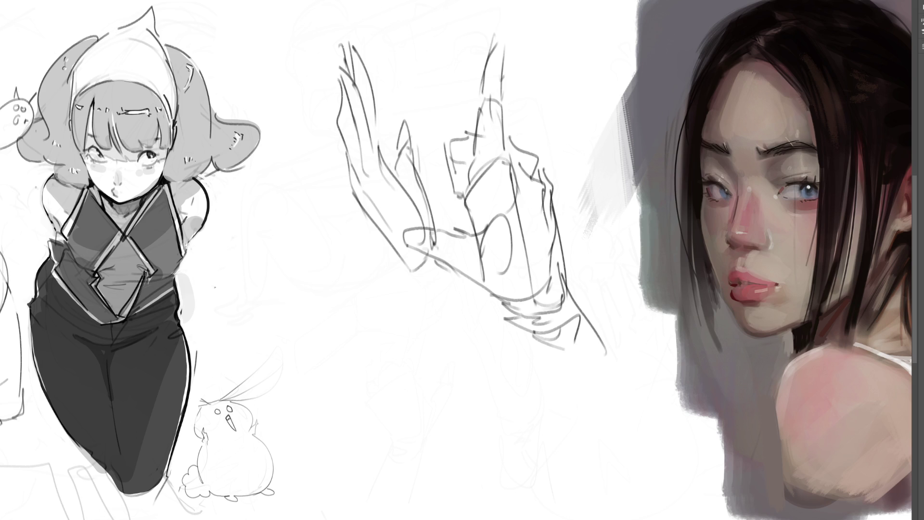
Rough in a small rounded shape to the left of the hand
mouse_move(303, 208)
mouse_down()
mouse_move(301, 262)
mouse_move(315, 189)
mouse_move(361, 249)
mouse_up()
drag(309, 261, 359, 258)
mouse_move(361, 241)
mouse_down()
mouse_move(362, 261)
mouse_move(334, 269)
mouse_up()
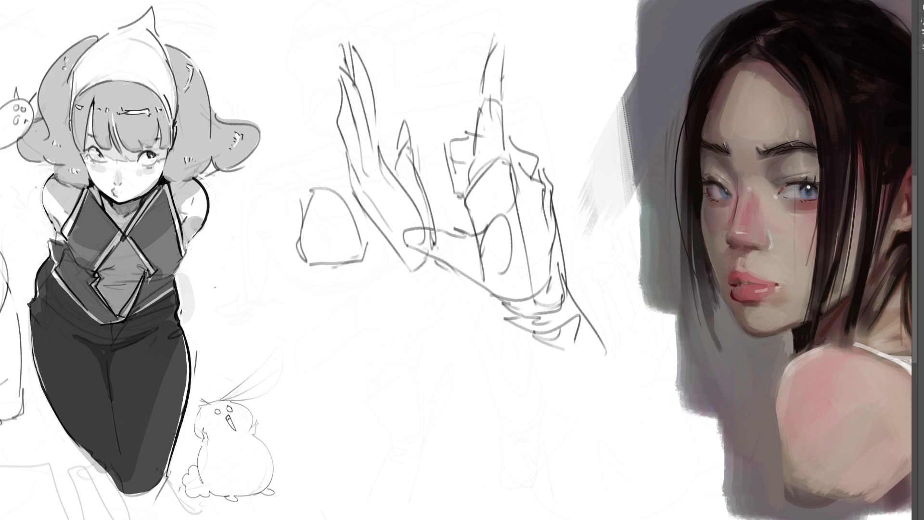
Sketch a second raised hand with fingers, inner details and a long forearm left of the first
mouse_move(303, 228)
mouse_down()
mouse_move(318, 246)
mouse_move(279, 222)
mouse_move(274, 238)
mouse_move(301, 204)
mouse_move(295, 162)
mouse_move(308, 190)
mouse_move(321, 122)
mouse_move(361, 207)
mouse_move(358, 134)
mouse_up()
drag(359, 191, 366, 260)
mouse_move(316, 215)
mouse_down()
mouse_move(350, 204)
mouse_move(340, 244)
mouse_up()
mouse_move(309, 267)
mouse_down()
mouse_move(370, 255)
mouse_move(310, 267)
mouse_move(356, 271)
mouse_move(359, 309)
mouse_move(338, 386)
mouse_move(335, 284)
mouse_move(332, 332)
mouse_up()
mouse_move(355, 266)
mouse_down()
mouse_move(361, 414)
mouse_move(371, 409)
mouse_move(354, 436)
mouse_up()
drag(338, 391, 339, 424)
drag(336, 396, 337, 416)
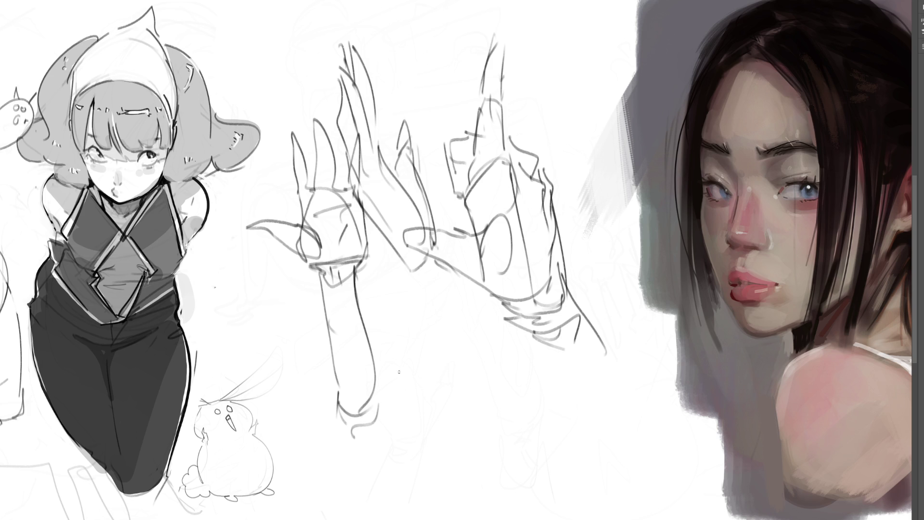
Block in a boxy fist below the hands with a wedge, knuckle arch and short marks
mouse_move(407, 354)
mouse_down()
mouse_move(399, 388)
mouse_move(464, 392)
mouse_up()
mouse_move(404, 352)
mouse_down()
mouse_move(398, 390)
mouse_move(460, 396)
mouse_up()
drag(466, 359, 474, 351)
mouse_move(474, 382)
mouse_down()
mouse_move(504, 338)
mouse_move(498, 344)
mouse_up()
mouse_move(438, 326)
mouse_down()
mouse_move(461, 328)
mouse_move(410, 354)
mouse_up()
drag(469, 287, 460, 333)
drag(449, 301, 442, 318)
mouse_move(475, 313)
mouse_down()
mouse_move(434, 352)
mouse_move(443, 394)
mouse_up()
Define the fist's inner curve and edges and draw its wrist reaching downward
mouse_move(461, 365)
mouse_down()
mouse_move(433, 419)
mouse_move(396, 426)
mouse_up()
mouse_move(402, 422)
mouse_down()
mouse_move(451, 405)
mouse_move(444, 416)
mouse_up()
drag(506, 336, 470, 383)
drag(465, 393, 417, 454)
mouse_move(402, 414)
mouse_down()
mouse_move(369, 482)
mouse_move(429, 442)
mouse_move(415, 491)
mouse_up()
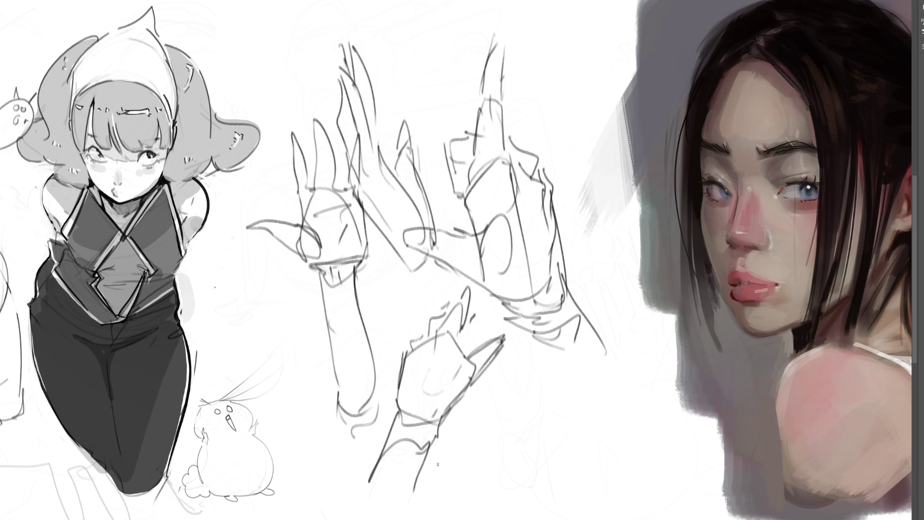
Scale the hand sketches to about half size, then begin a small face sketch above them
key(ctrl+t)
mouse_move(646, 4)
mouse_down()
mouse_move(433, 245)
mouse_move(454, 242)
mouse_up()
key(Return)
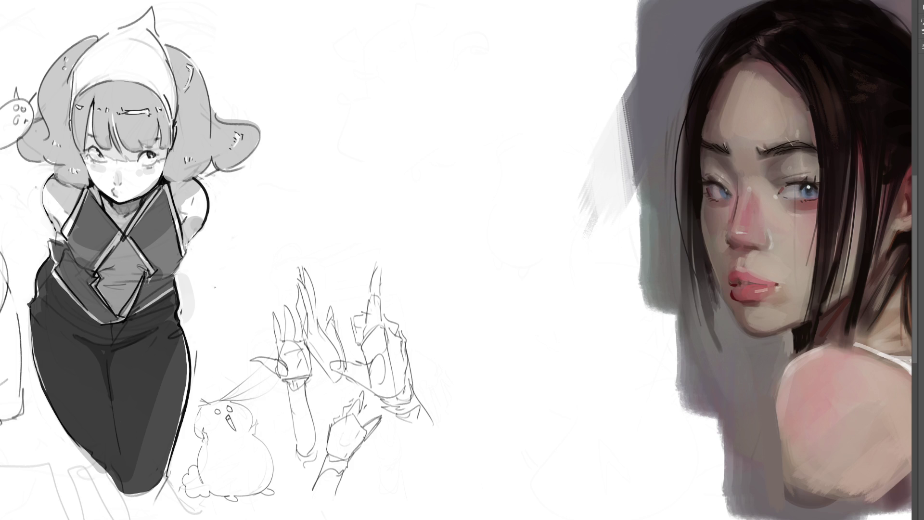
mouse_move(416, 53)
mouse_down()
mouse_move(418, 90)
mouse_move(444, 34)
mouse_move(458, 84)
mouse_move(428, 85)
mouse_move(437, 110)
mouse_up()
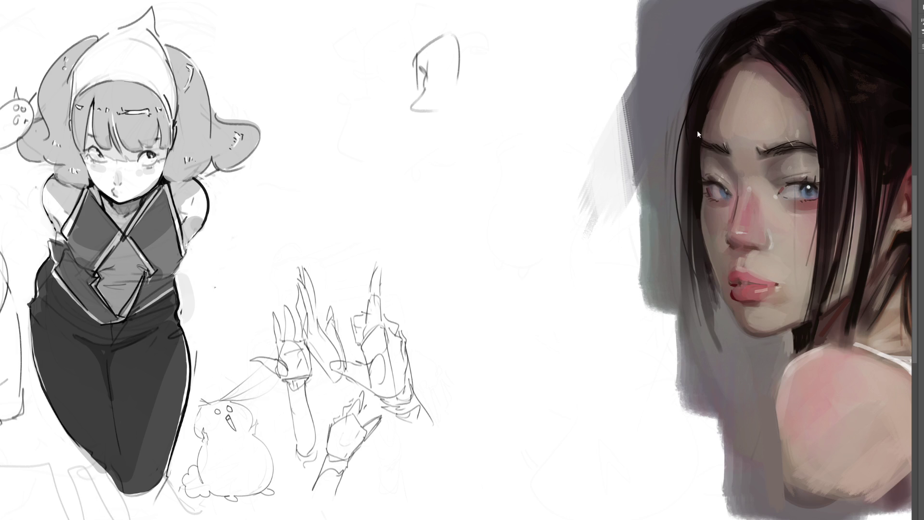
key(ctrl+minus)
key(ctrl+minus)
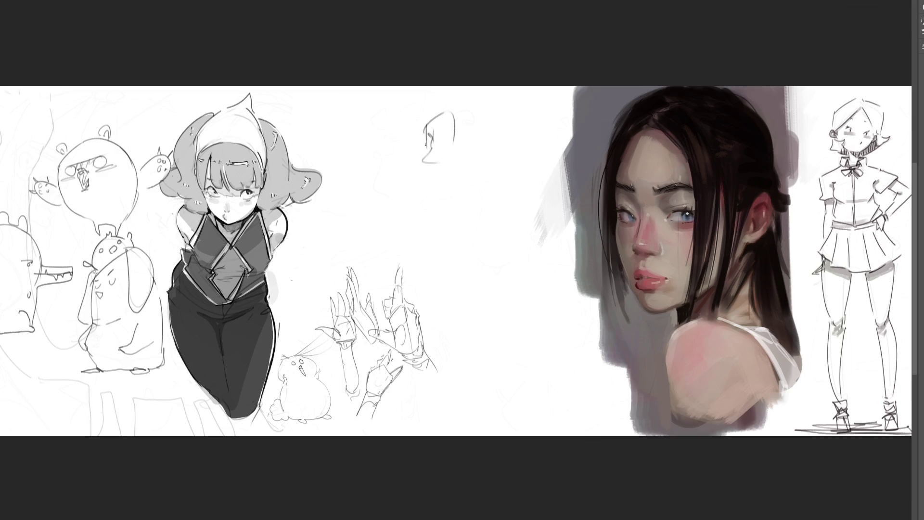
Sketch the bald head's jaw, ear, neck and the back of the skull in pencil
mouse_move(428, 151)
mouse_down()
mouse_move(414, 158)
mouse_move(417, 189)
mouse_move(432, 196)
mouse_move(465, 174)
mouse_move(467, 154)
mouse_move(486, 155)
mouse_move(470, 166)
mouse_move(480, 144)
mouse_up()
mouse_move(427, 123)
mouse_down()
mouse_move(443, 107)
mouse_move(464, 131)
mouse_up()
mouse_move(432, 196)
mouse_down()
mouse_move(463, 189)
mouse_move(455, 212)
mouse_up()
drag(481, 173, 450, 222)
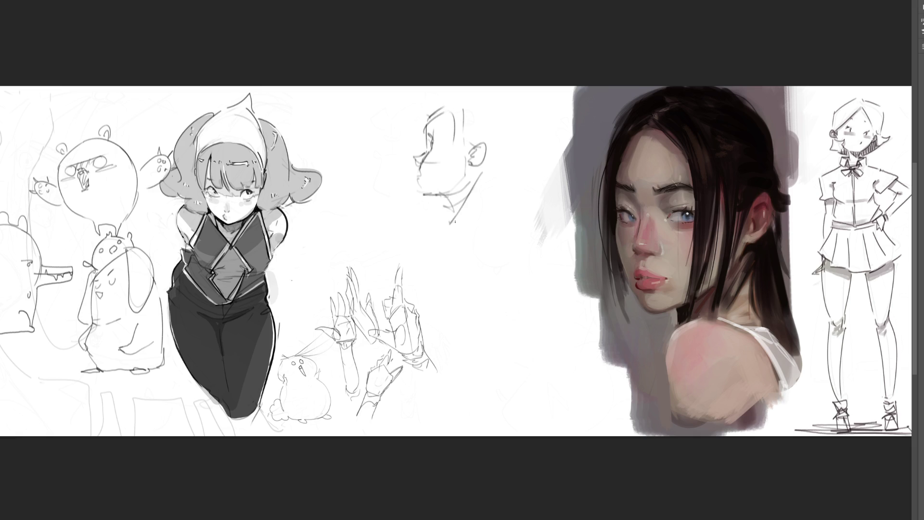
mouse_move(497, 167)
mouse_down()
mouse_move(469, 232)
mouse_move(490, 212)
mouse_up()
drag(497, 148, 491, 201)
mouse_move(436, 104)
mouse_down()
mouse_move(506, 105)
mouse_move(494, 180)
mouse_up()
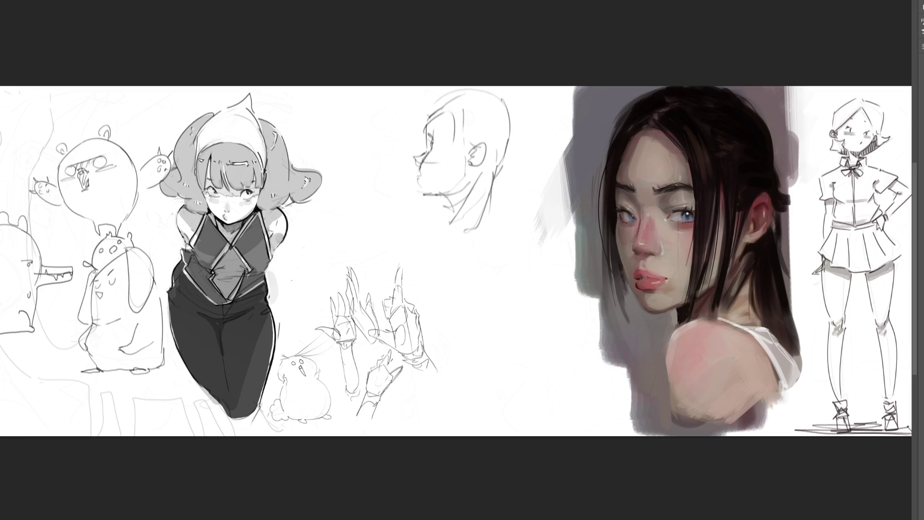
Extend the neck into shoulders and torso curves, then fade the head study and hand sketches
mouse_move(453, 219)
mouse_down()
mouse_move(449, 241)
mouse_move(436, 238)
mouse_up()
mouse_move(487, 217)
mouse_down()
mouse_move(497, 244)
mouse_move(506, 230)
mouse_move(516, 255)
mouse_up()
drag(448, 259, 475, 279)
mouse_move(447, 218)
mouse_down()
mouse_move(418, 231)
mouse_move(411, 275)
mouse_move(460, 285)
mouse_move(466, 301)
mouse_move(511, 255)
mouse_move(535, 335)
mouse_move(525, 369)
mouse_up()
drag(470, 292, 472, 322)
drag(442, 350, 479, 365)
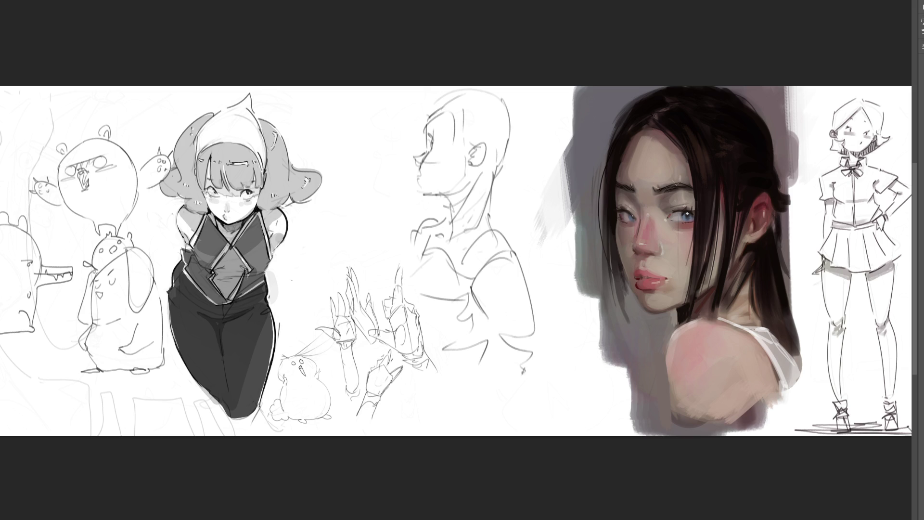
mouse_move(477, 166)
mouse_down()
mouse_move(506, 330)
mouse_move(423, 310)
mouse_move(340, 332)
mouse_move(392, 258)
mouse_move(491, 289)
mouse_move(402, 393)
mouse_move(311, 339)
mouse_up()
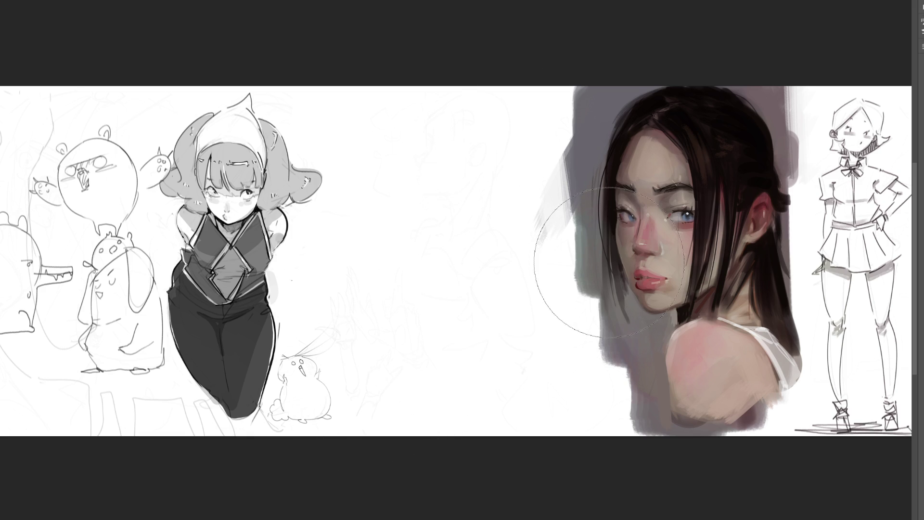
key(b)
mouse_move(412, 142)
mouse_down()
mouse_move(405, 176)
mouse_move(437, 130)
mouse_move(449, 174)
mouse_move(435, 169)
mouse_move(437, 155)
mouse_up()
Sketch a head with ear and hairline, a torso below it, and a lower head with jaw and neck
drag(401, 185, 424, 200)
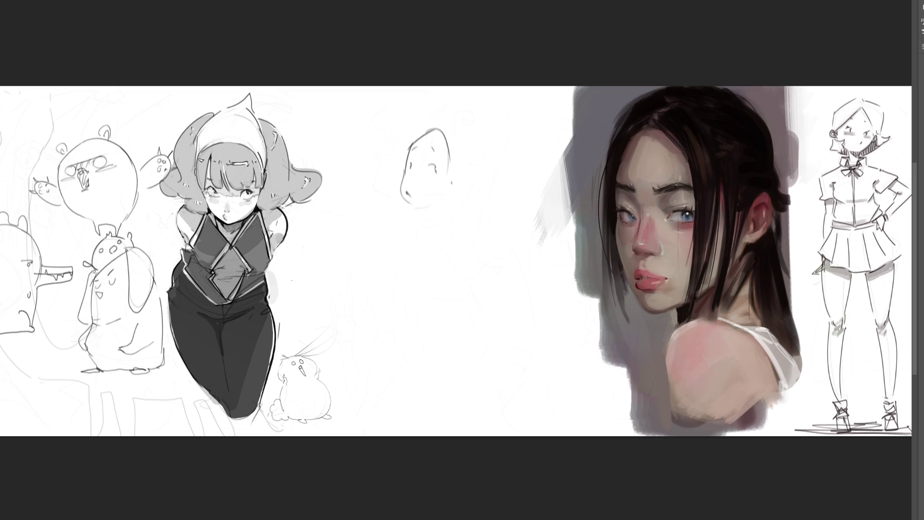
drag(463, 177, 453, 190)
mouse_move(416, 132)
mouse_down()
mouse_move(436, 124)
mouse_move(461, 148)
mouse_up()
drag(406, 173, 448, 209)
drag(421, 245, 421, 275)
mouse_move(423, 241)
mouse_down()
mouse_move(452, 229)
mouse_move(467, 281)
mouse_move(441, 311)
mouse_move(453, 318)
mouse_up()
drag(470, 283, 469, 314)
drag(442, 268, 449, 253)
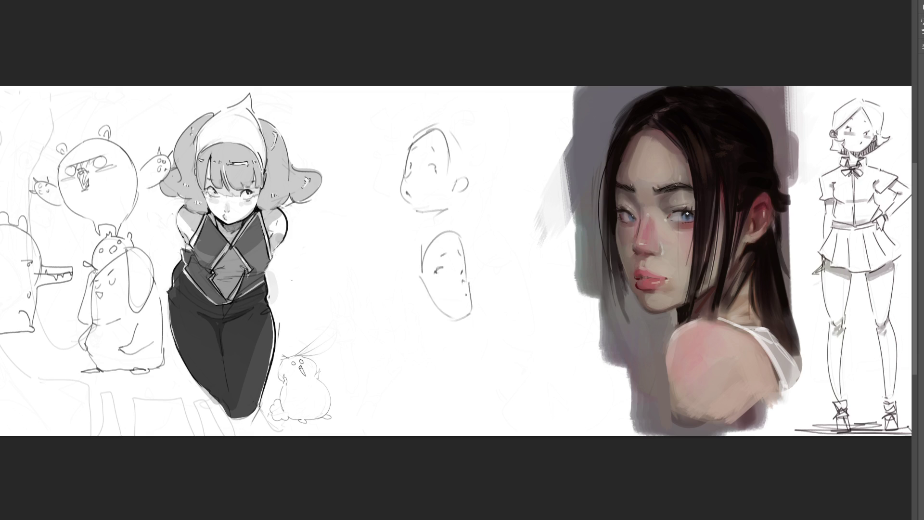
mouse_move(407, 282)
mouse_down()
mouse_move(443, 315)
mouse_move(465, 320)
mouse_up()
mouse_move(416, 300)
mouse_down()
mouse_move(422, 322)
mouse_move(444, 335)
mouse_up()
Rough in a new head circle on the left with a jaw and a long neck line
mouse_move(336, 225)
mouse_down()
mouse_move(313, 281)
mouse_move(371, 233)
mouse_move(379, 248)
mouse_up()
drag(327, 286, 359, 296)
drag(357, 244, 380, 229)
mouse_move(379, 229)
mouse_down()
mouse_move(397, 248)
mouse_move(395, 282)
mouse_move(359, 308)
mouse_move(378, 328)
mouse_up()
drag(403, 248, 397, 353)
mouse_move(353, 281)
mouse_down()
mouse_move(389, 363)
mouse_move(394, 402)
mouse_up()
drag(378, 363, 390, 418)
drag(390, 382, 397, 421)
Add construction arcs and a vertical guide to the head, then erase the head and neck sketch
mouse_move(362, 296)
mouse_down()
mouse_move(387, 242)
mouse_move(311, 246)
mouse_move(367, 215)
mouse_up()
drag(308, 230, 368, 209)
drag(355, 174, 365, 214)
drag(364, 213, 372, 240)
drag(308, 254, 323, 310)
mouse_move(465, 251)
mouse_down()
mouse_move(475, 155)
mouse_move(402, 206)
mouse_move(402, 331)
mouse_move(375, 176)
mouse_move(402, 361)
mouse_move(392, 207)
mouse_move(351, 310)
mouse_move(463, 198)
mouse_up()
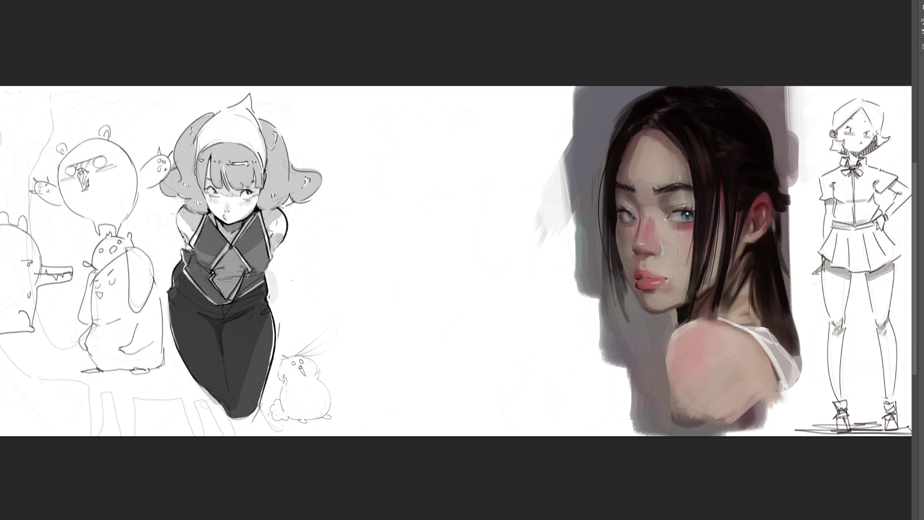
key(ctrl+plus)
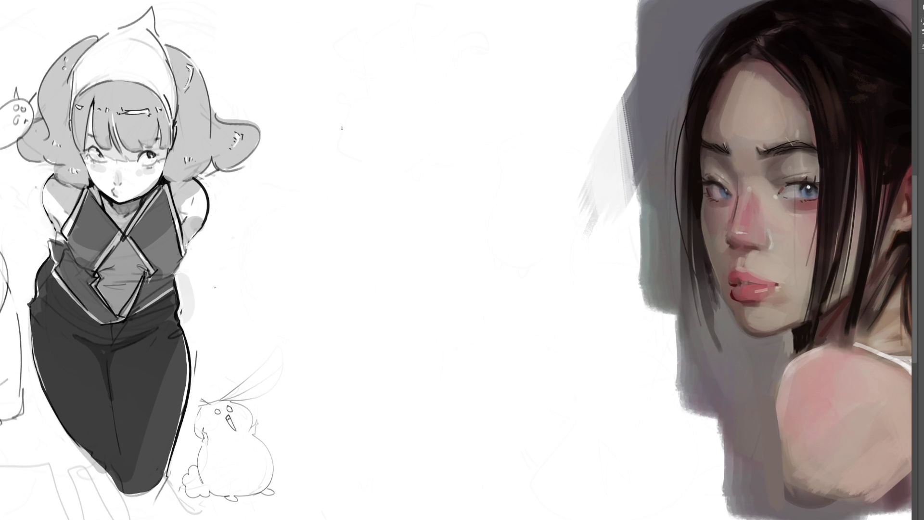
Draw a rectangular board frame and handwrite an underlined Commissions title inside it
mouse_move(276, 28)
mouse_down()
mouse_move(275, 374)
mouse_move(576, 390)
mouse_up()
drag(610, 23, 609, 348)
mouse_move(289, 15)
mouse_down()
mouse_move(611, 347)
mouse_move(617, 11)
mouse_up()
mouse_move(322, 40)
mouse_down()
mouse_move(321, 64)
mouse_move(351, 45)
mouse_move(429, 52)
mouse_move(439, 36)
mouse_move(460, 57)
mouse_move(589, 55)
mouse_up()
drag(310, 67, 633, 65)
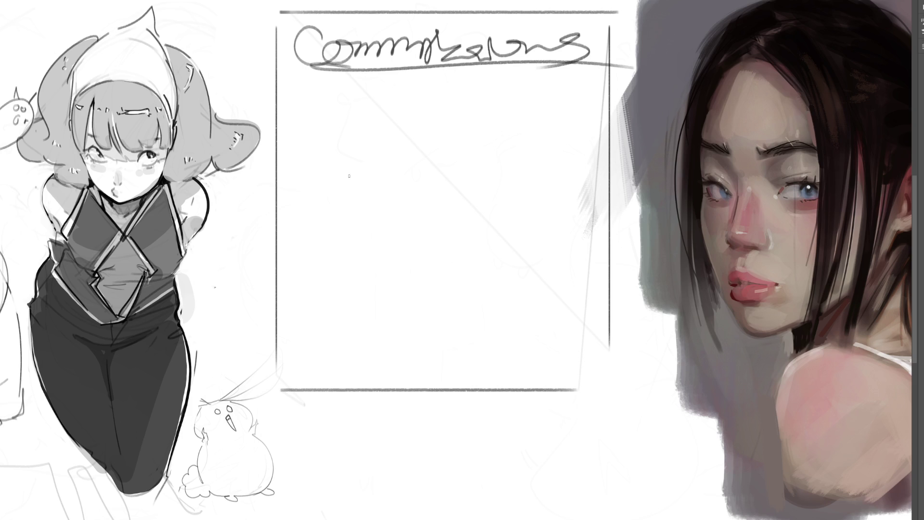
Write the Sketch $1000.00 line with a small outlined face beside it
mouse_move(319, 100)
mouse_down()
mouse_move(309, 109)
mouse_move(325, 90)
mouse_move(376, 110)
mouse_move(393, 99)
mouse_up()
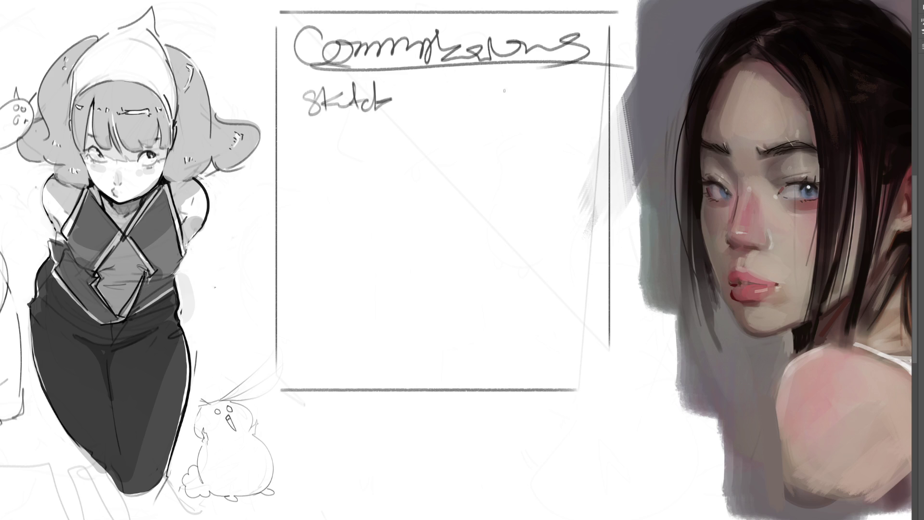
mouse_move(513, 79)
mouse_down()
mouse_move(490, 98)
mouse_move(548, 92)
mouse_move(502, 77)
mouse_move(507, 97)
mouse_move(520, 98)
mouse_move(556, 80)
mouse_up()
drag(492, 93, 481, 101)
mouse_move(401, 88)
mouse_down()
mouse_move(416, 87)
mouse_move(411, 96)
mouse_up()
mouse_move(403, 81)
mouse_down()
mouse_move(401, 106)
mouse_move(418, 114)
mouse_move(432, 94)
mouse_move(477, 82)
mouse_up()
click(465, 95)
Write the Coler $3000.00 and Full $50,000.00 price lines
mouse_move(320, 160)
mouse_down()
mouse_move(318, 184)
mouse_move(322, 173)
mouse_move(354, 181)
mouse_up()
mouse_move(358, 168)
mouse_down()
mouse_move(386, 177)
mouse_move(413, 152)
mouse_move(434, 163)
mouse_move(438, 152)
mouse_move(449, 164)
mouse_move(465, 148)
mouse_move(552, 145)
mouse_move(514, 137)
mouse_move(549, 152)
mouse_move(542, 165)
mouse_move(553, 145)
mouse_up()
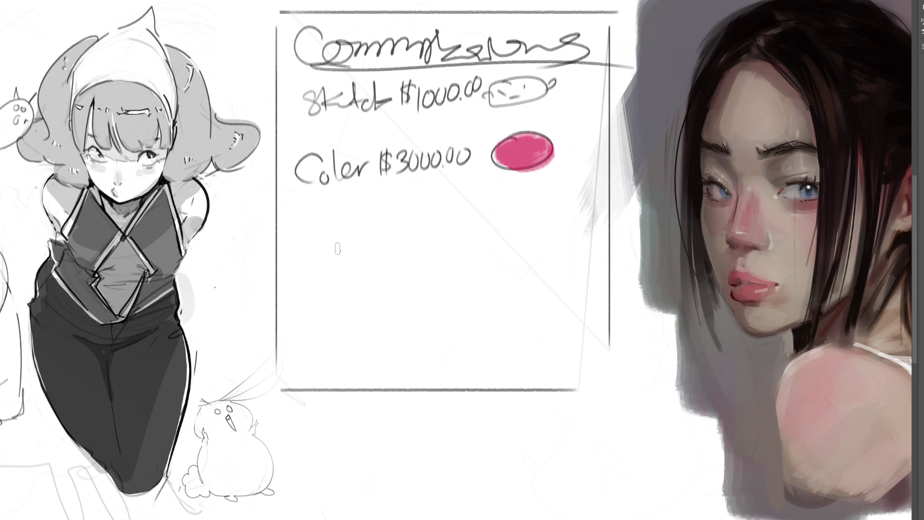
drag(288, 264, 325, 274)
drag(330, 243, 336, 278)
mouse_move(358, 241)
mouse_down()
mouse_move(354, 273)
mouse_move(376, 243)
mouse_up()
mouse_move(388, 246)
mouse_down()
mouse_move(387, 279)
mouse_move(406, 245)
mouse_move(479, 243)
mouse_up()
click(445, 258)
Paint a pink circled face with highlight, dark eyes and mouth beside the Full price
mouse_move(550, 225)
mouse_down()
mouse_move(501, 253)
mouse_move(547, 248)
mouse_up()
drag(509, 288, 559, 280)
mouse_move(553, 233)
mouse_down()
mouse_move(551, 268)
mouse_move(506, 296)
mouse_move(541, 262)
mouse_up()
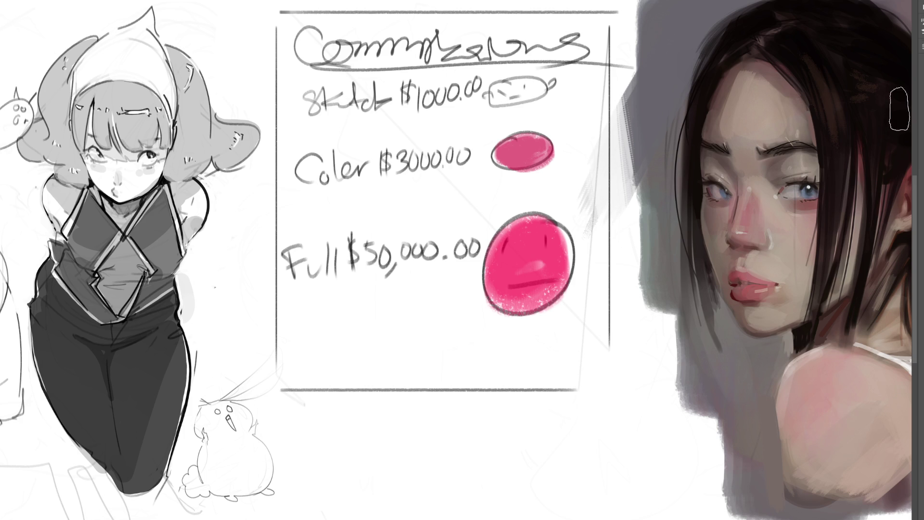
drag(535, 240, 541, 231)
drag(505, 238, 504, 260)
drag(546, 235, 546, 254)
drag(497, 290, 547, 284)
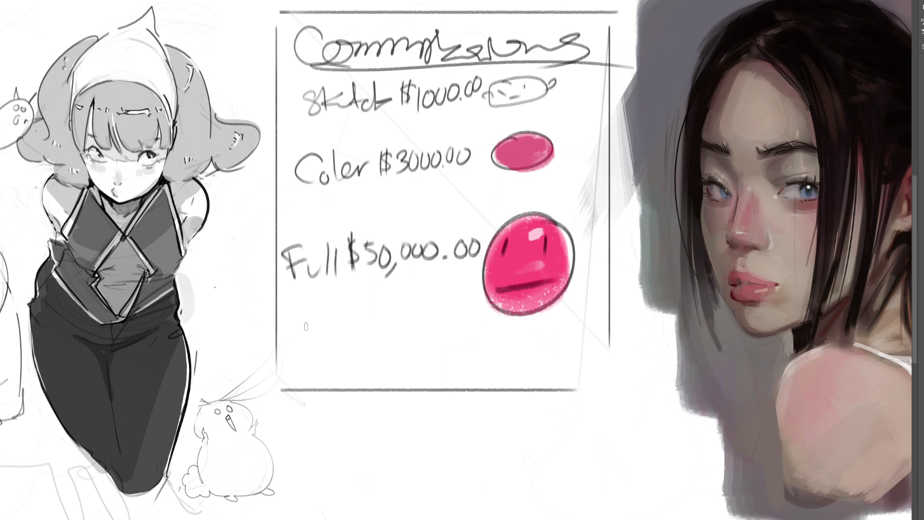
Letter the bold NSFW $100,000,000 price line in dark pen
mouse_move(281, 325)
mouse_down()
mouse_move(283, 368)
mouse_move(298, 369)
mouse_move(302, 312)
mouse_move(332, 365)
mouse_move(320, 371)
mouse_up()
mouse_move(346, 324)
mouse_down()
mouse_move(348, 370)
mouse_move(372, 310)
mouse_up()
mouse_move(342, 341)
mouse_down()
mouse_move(374, 324)
mouse_move(376, 369)
mouse_up()
mouse_move(376, 347)
mouse_down()
mouse_move(387, 363)
mouse_move(390, 313)
mouse_move(401, 353)
mouse_up()
mouse_move(409, 321)
mouse_down()
mouse_move(401, 356)
mouse_move(424, 364)
mouse_up()
mouse_move(434, 332)
mouse_down()
mouse_move(445, 338)
mouse_move(448, 363)
mouse_move(461, 338)
mouse_move(478, 333)
mouse_move(494, 335)
mouse_move(505, 353)
mouse_up()
mouse_move(514, 335)
mouse_down()
mouse_move(509, 353)
mouse_move(530, 336)
mouse_up()
drag(537, 332, 544, 333)
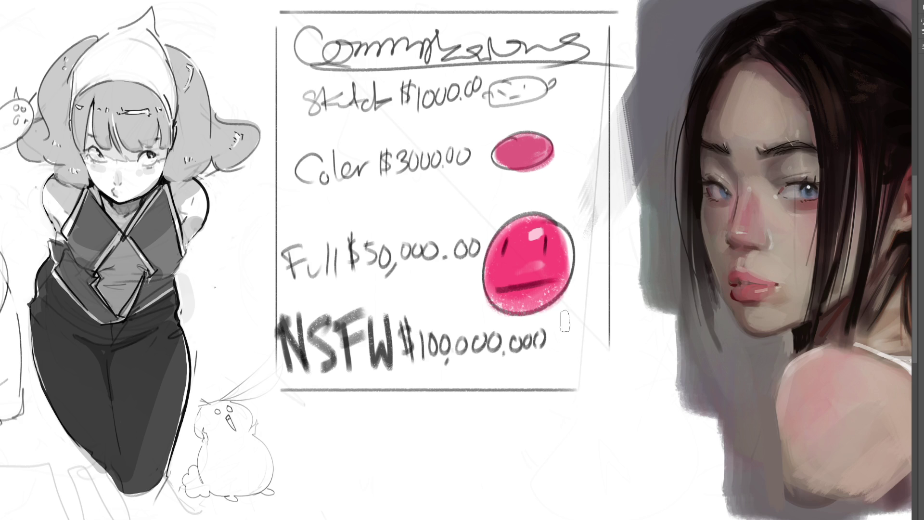
Doodle a small hatted stick figure with round head beside the pink face
click(570, 325)
mouse_move(580, 313)
mouse_down()
mouse_move(571, 329)
mouse_move(589, 329)
mouse_move(570, 367)
mouse_move(614, 353)
mouse_move(588, 375)
mouse_move(606, 409)
mouse_up()
drag(542, 366, 571, 364)
drag(617, 357, 628, 347)
mouse_move(576, 304)
mouse_down()
mouse_move(572, 338)
mouse_move(578, 303)
mouse_up()
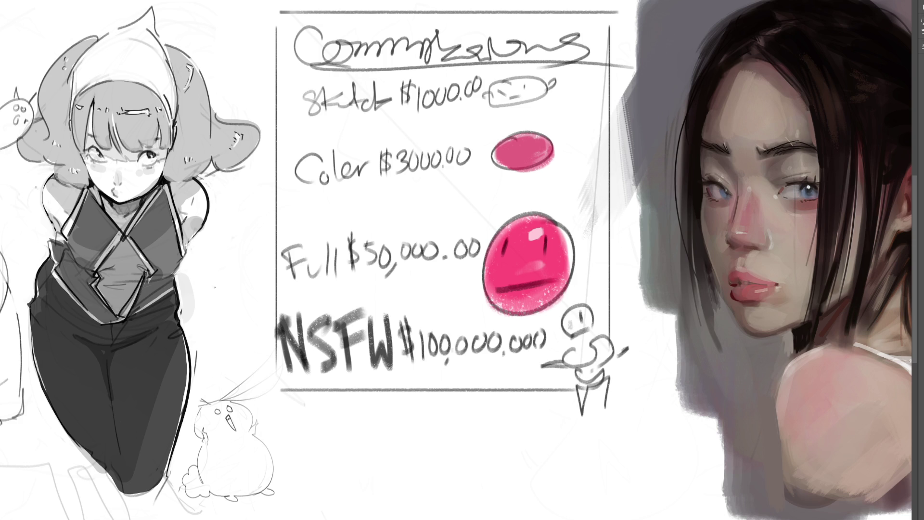
key(ctrl+minus)
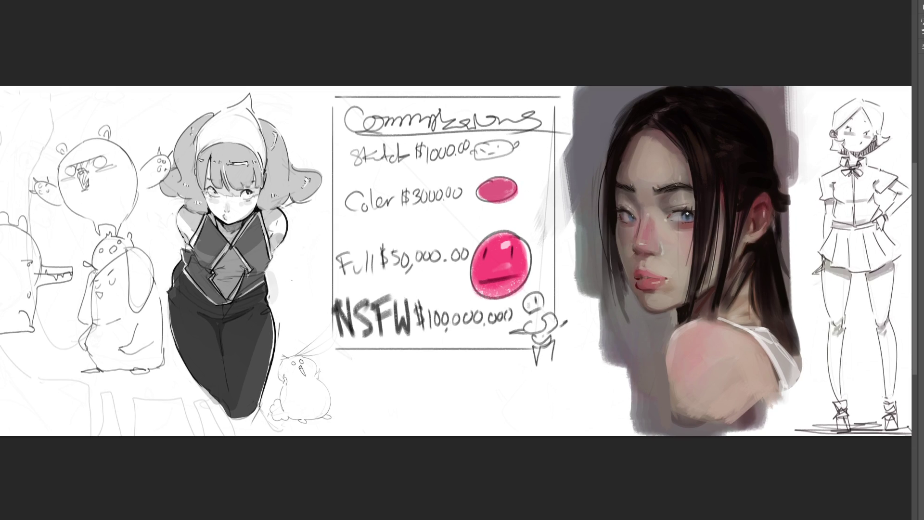
Touch up the price commas and zeros, scribble over the doodle, then darken the figure's knee line
drag(431, 161, 428, 170)
drag(517, 311, 522, 310)
mouse_move(523, 332)
mouse_down()
mouse_move(556, 325)
mouse_move(533, 324)
mouse_move(567, 338)
mouse_up()
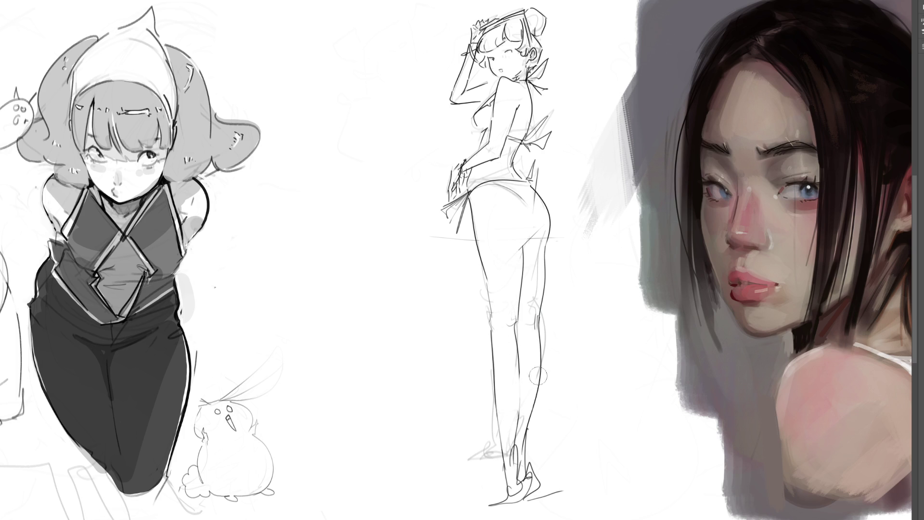
drag(540, 311, 536, 362)
Redraw the figure's chest curve and add a mark beneath it
drag(482, 105, 474, 131)
drag(474, 132, 498, 132)
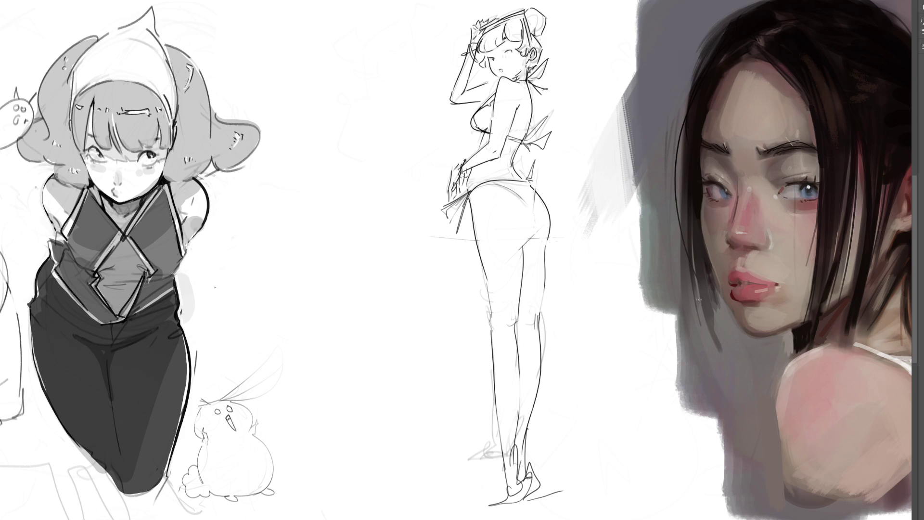
scroll(436, 266, down, 2)
scroll(437, 266, down, 2)
scroll(436, 266, down, 1)
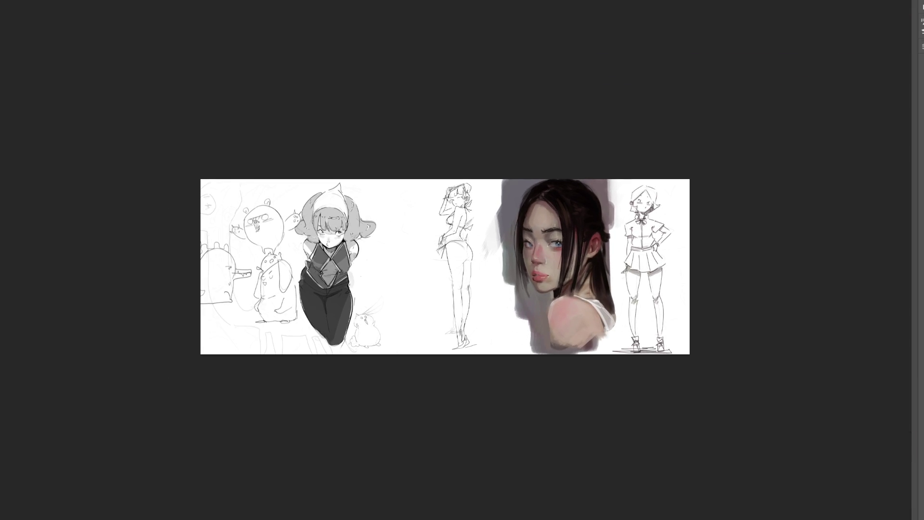
scroll(441, 268, up, 2)
scroll(441, 267, up, 1)
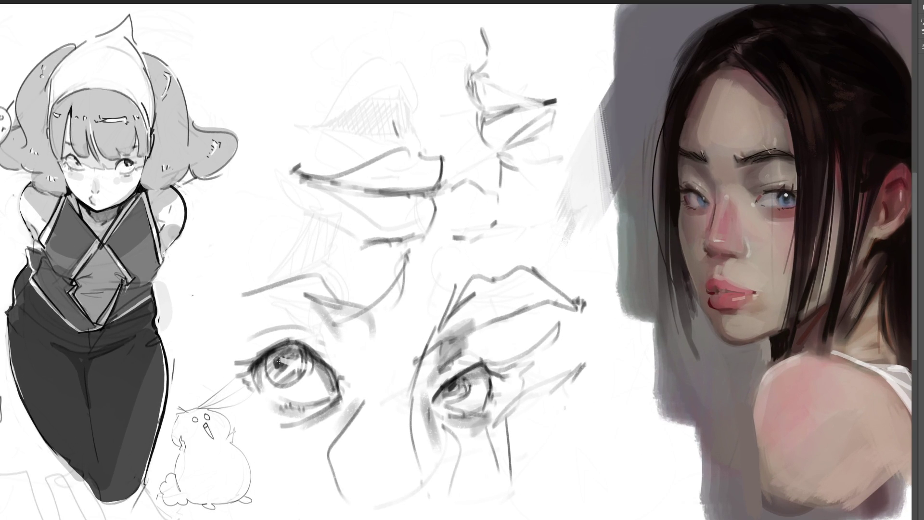
Ink the left eye's pupil, upper lid, lashes and inner and outer corners
drag(282, 360, 281, 366)
mouse_move(253, 358)
mouse_down()
mouse_move(312, 340)
mouse_move(331, 370)
mouse_move(308, 351)
mouse_move(334, 377)
mouse_up()
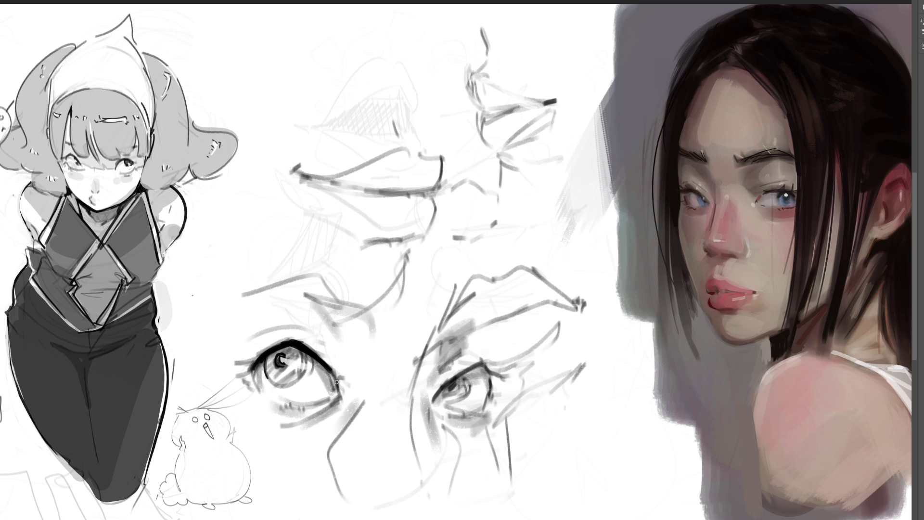
mouse_move(261, 359)
mouse_down()
mouse_move(230, 360)
mouse_move(234, 374)
mouse_up()
mouse_move(278, 351)
mouse_down()
mouse_move(319, 352)
mouse_move(361, 383)
mouse_move(349, 379)
mouse_move(339, 396)
mouse_move(319, 361)
mouse_up()
drag(337, 391, 335, 398)
drag(254, 364, 257, 385)
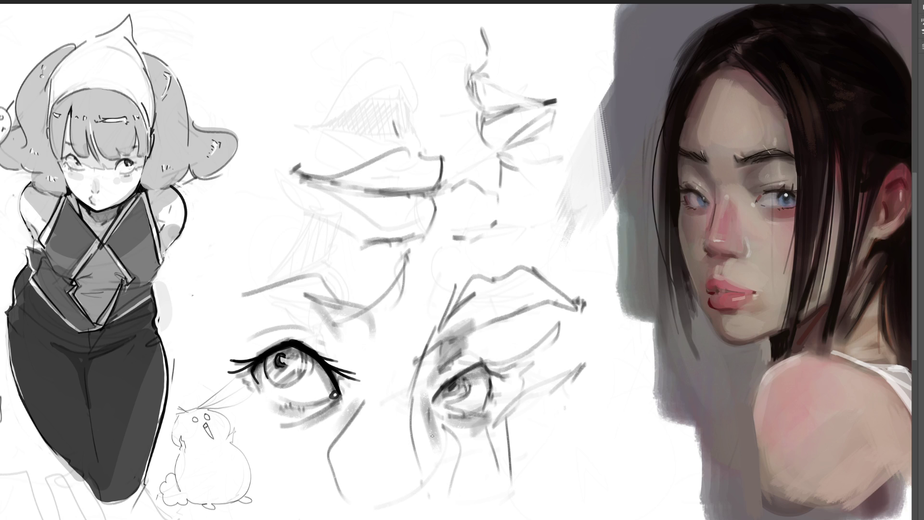
Paint the right eye's pupil and ink its upper lid, undoing one lid stroke to redraw it
mouse_move(453, 393)
mouse_down()
mouse_move(445, 390)
mouse_move(455, 383)
mouse_move(448, 403)
mouse_move(475, 382)
mouse_move(492, 386)
mouse_up()
mouse_move(433, 399)
mouse_down()
mouse_move(459, 376)
mouse_move(441, 369)
mouse_move(471, 353)
mouse_move(513, 373)
mouse_move(488, 409)
mouse_move(429, 404)
mouse_move(480, 416)
mouse_move(497, 406)
mouse_up()
key(ctrl+z)
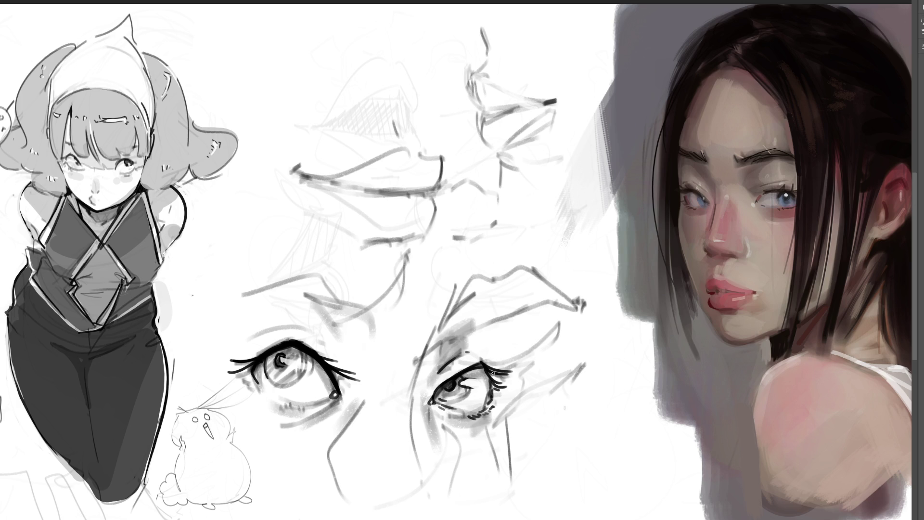
Block in grey tone over the lips and deepen the shading along them
drag(453, 329, 524, 284)
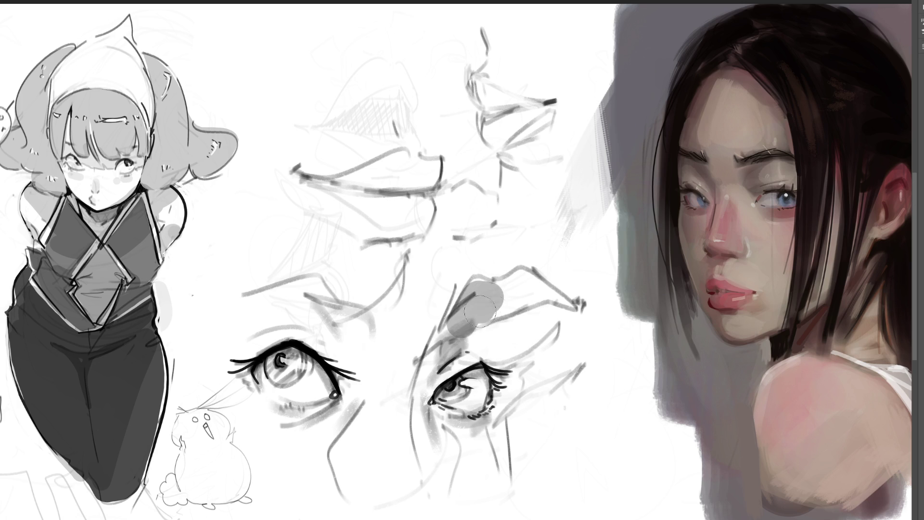
mouse_move(481, 340)
mouse_down()
mouse_move(514, 342)
mouse_move(556, 310)
mouse_up()
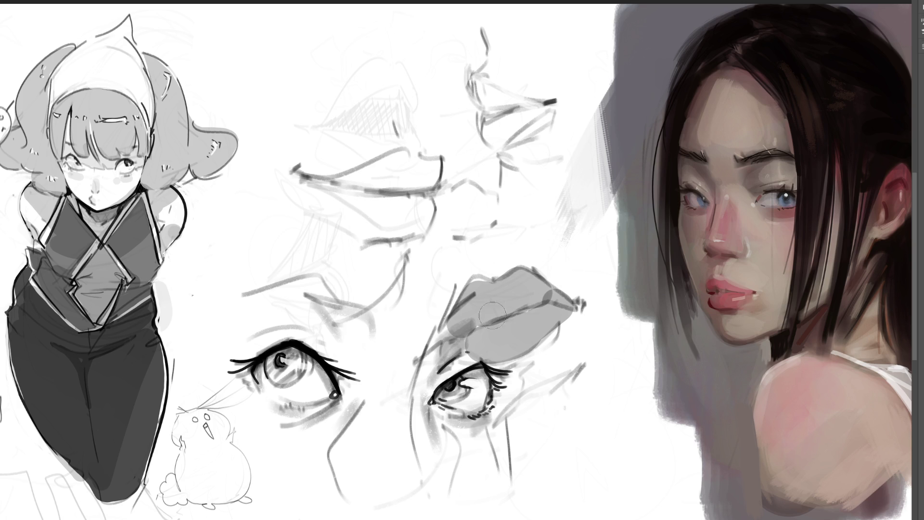
mouse_move(466, 330)
mouse_down()
mouse_move(504, 302)
mouse_move(553, 295)
mouse_move(556, 303)
mouse_up()
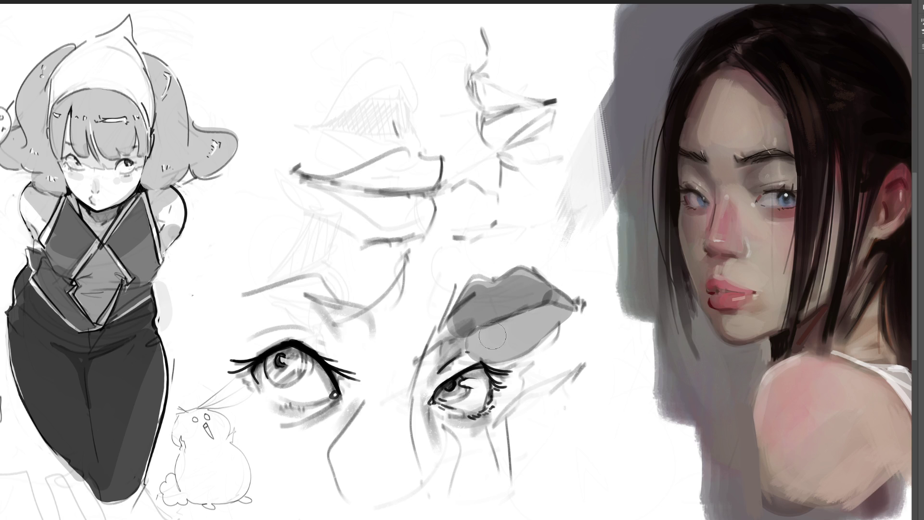
drag(469, 336, 550, 307)
mouse_move(462, 340)
mouse_down()
mouse_move(566, 314)
mouse_move(558, 299)
mouse_up()
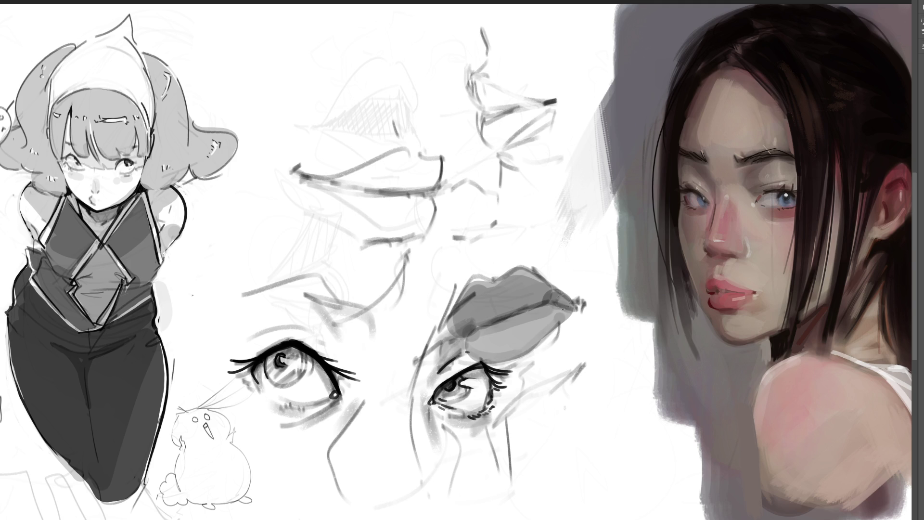
Darken the lips toward the corner and add a white highlight on the lower lip
mouse_move(462, 346)
mouse_down()
mouse_move(534, 303)
mouse_move(563, 303)
mouse_up()
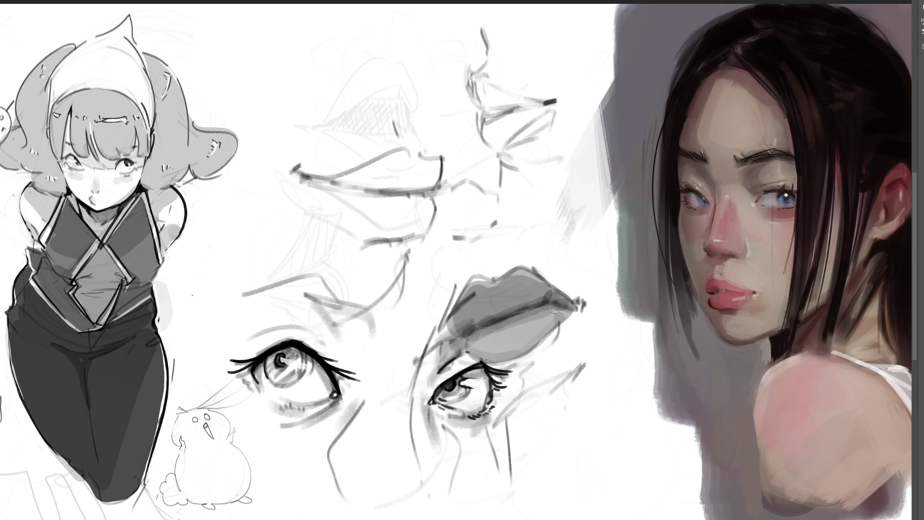
drag(482, 333, 552, 303)
drag(512, 335, 529, 331)
click(538, 326)
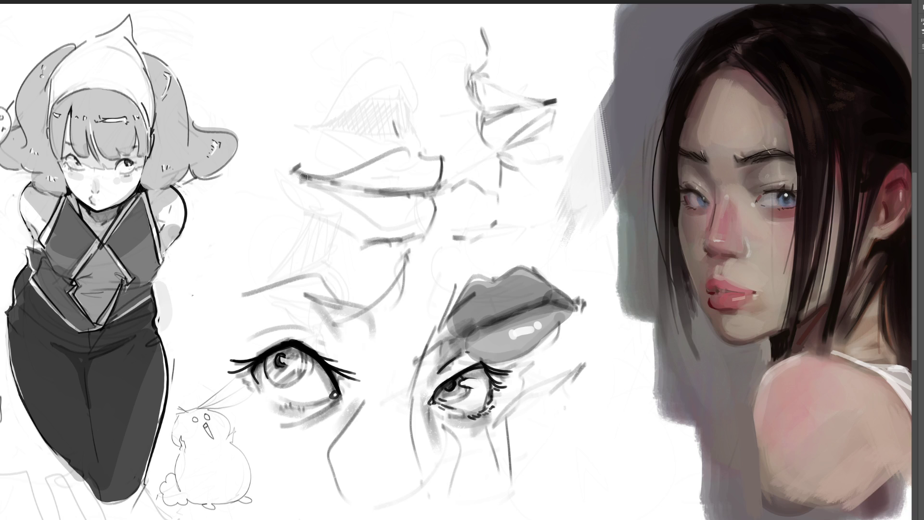
Fill the second mouth's upper and lower lips with grey and darken the upper lip
drag(349, 180, 422, 186)
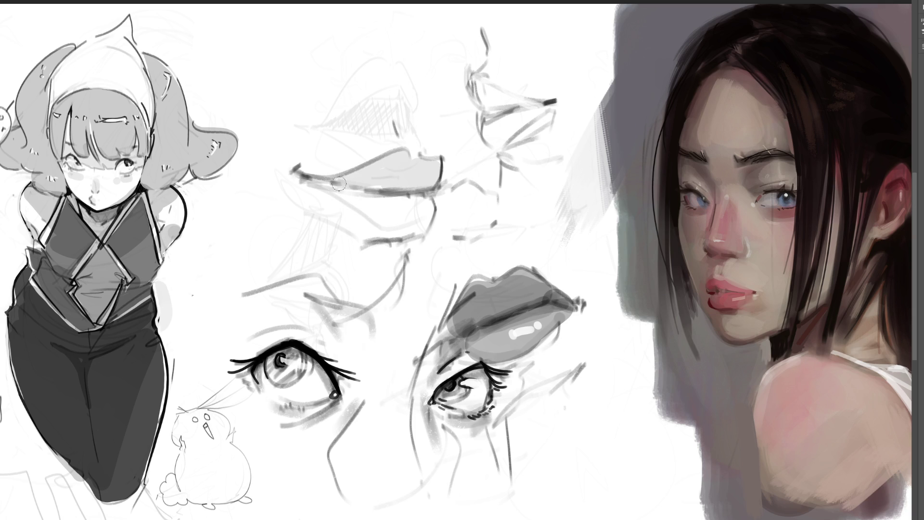
drag(346, 185, 422, 207)
mouse_move(339, 177)
mouse_down()
mouse_move(412, 169)
mouse_move(437, 180)
mouse_move(325, 181)
mouse_move(426, 184)
mouse_move(395, 162)
mouse_move(340, 185)
mouse_move(417, 199)
mouse_move(365, 181)
mouse_move(391, 188)
mouse_move(433, 177)
mouse_move(332, 182)
mouse_up()
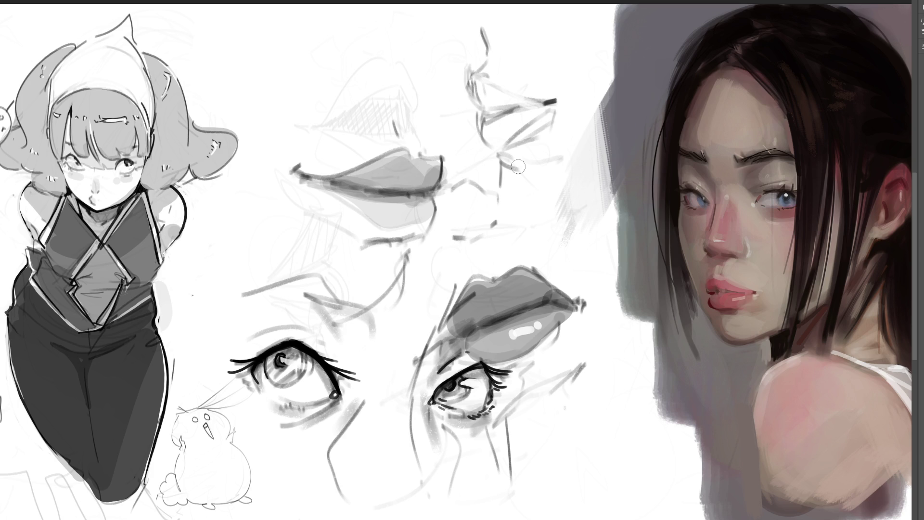
Shade the upper lip study at the top centre in light grey and zoom out to the whole page
mouse_move(486, 107)
mouse_down()
mouse_move(473, 84)
mouse_move(495, 112)
mouse_move(535, 102)
mouse_move(488, 137)
mouse_move(531, 148)
mouse_up()
drag(538, 109, 499, 144)
mouse_move(477, 94)
mouse_down()
mouse_move(515, 105)
mouse_move(476, 86)
mouse_move(498, 116)
mouse_move(532, 109)
mouse_move(487, 114)
mouse_move(520, 134)
mouse_move(542, 109)
mouse_up()
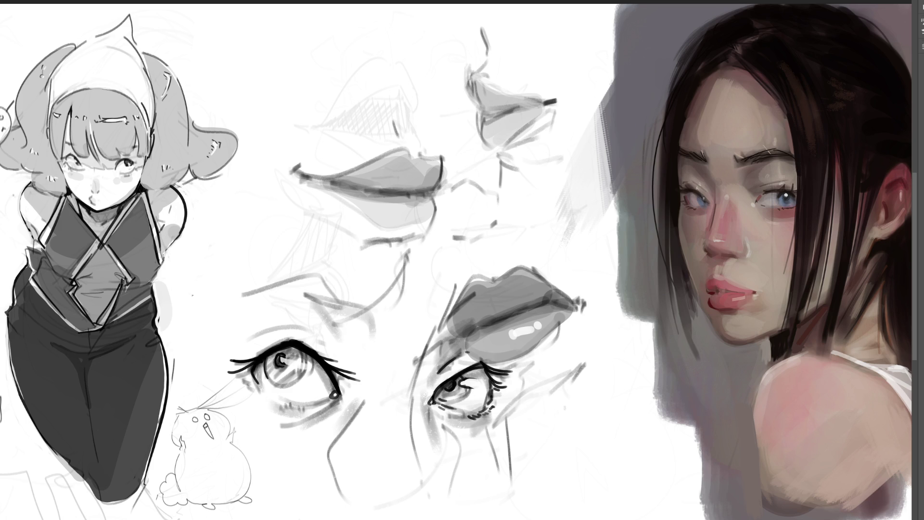
key(ctrl+minus)
key(ctrl+minus)
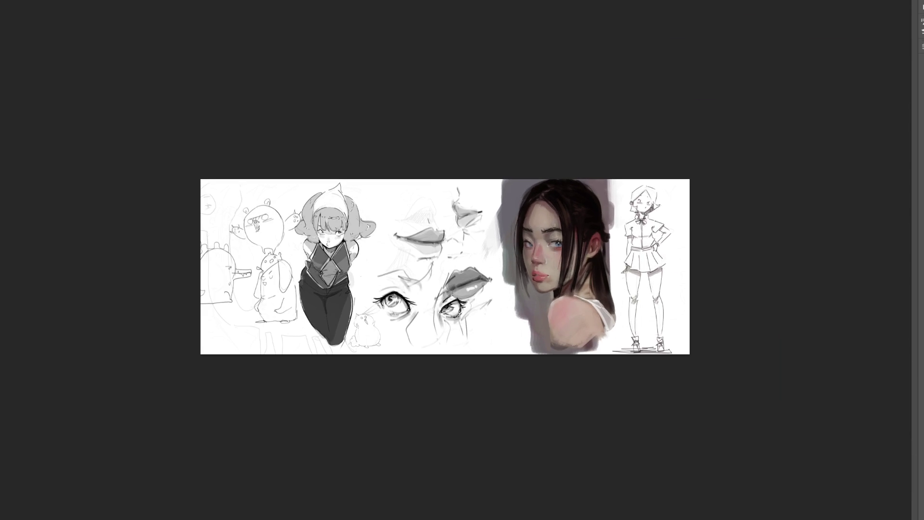
Zoom back in and add soft grey strokes between the lip sketches, beside the lower eye and below the nose
key(ctrl+plus)
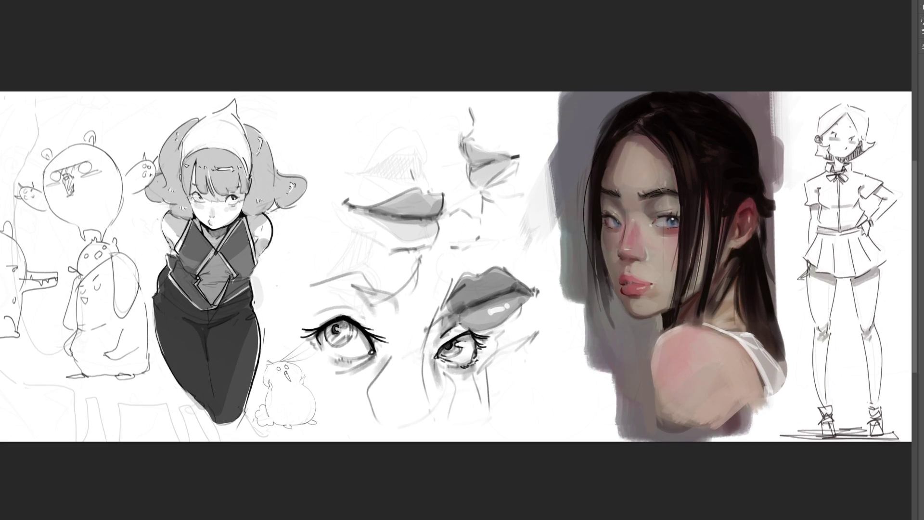
mouse_move(460, 240)
mouse_down()
mouse_move(442, 245)
mouse_move(484, 235)
mouse_move(462, 252)
mouse_move(475, 267)
mouse_move(459, 253)
mouse_move(491, 230)
mouse_move(439, 255)
mouse_up()
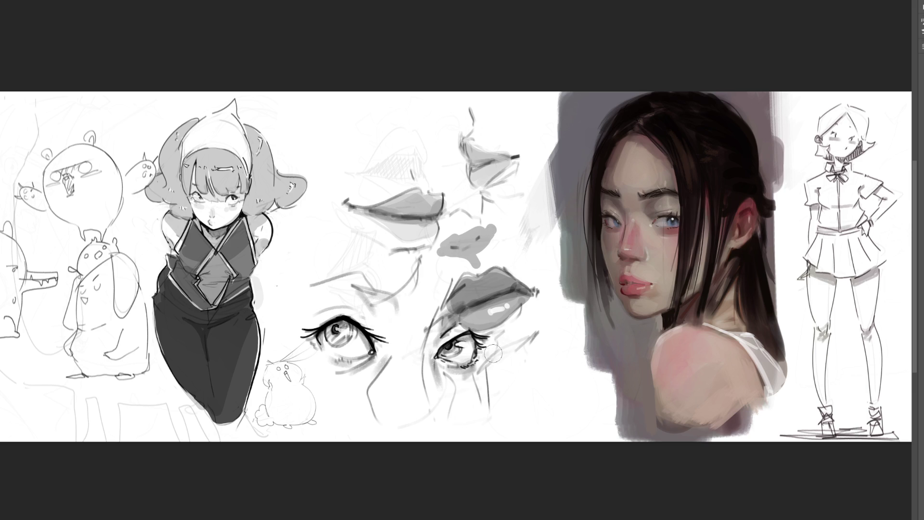
drag(490, 356, 536, 330)
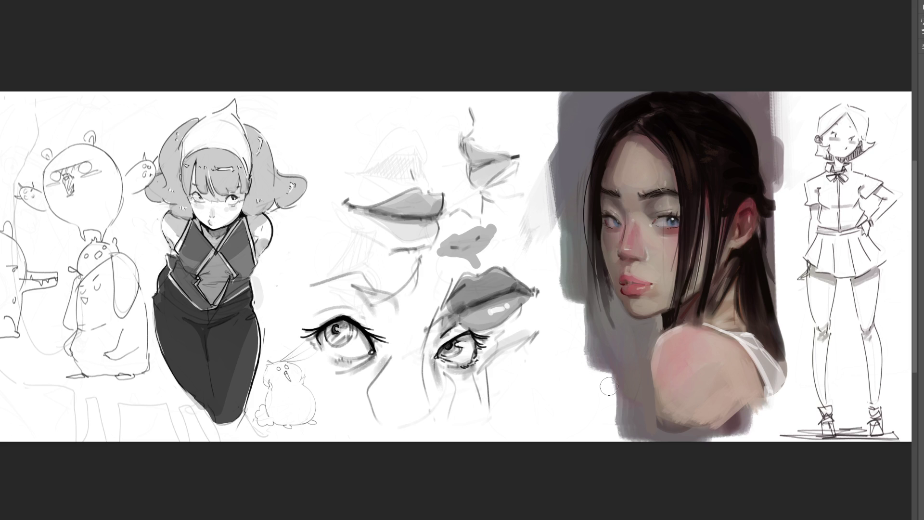
drag(457, 245, 478, 233)
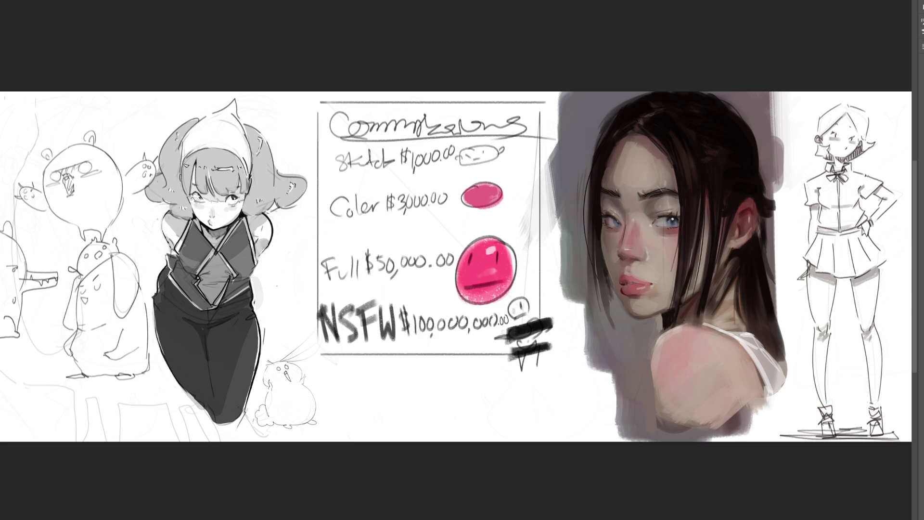
Clear the Commissions price list layer and zoom in on the blank page centre
key(Delete)
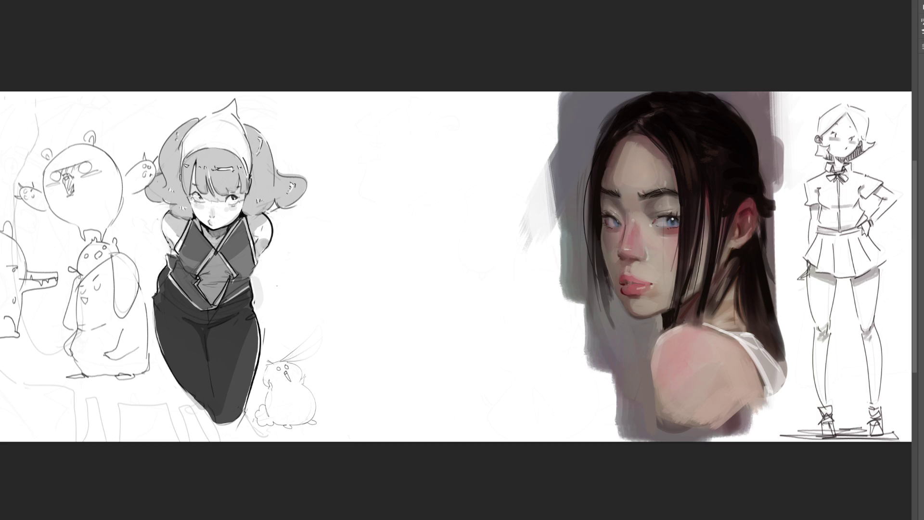
key(ctrl+plus)
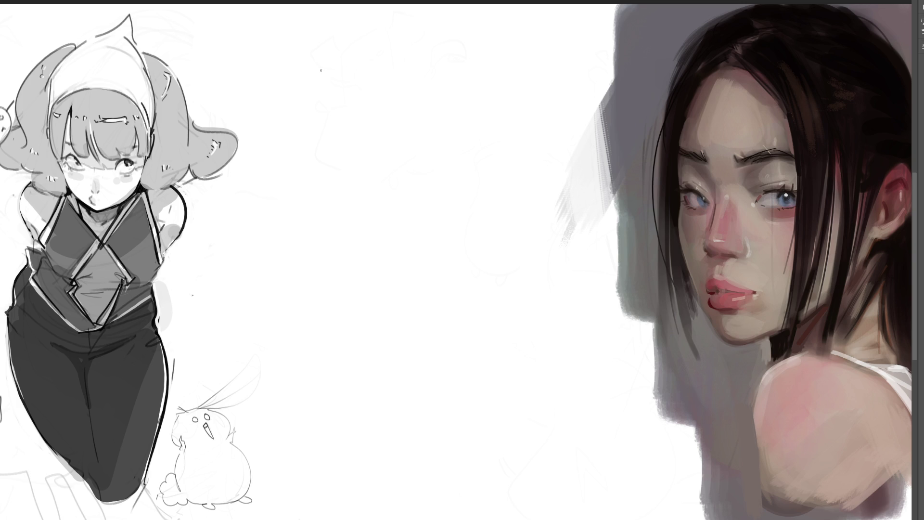
Rough in a new figure's head, ear, neck, jaw and shoulder in the page centre
mouse_move(336, 53)
mouse_down()
mouse_move(337, 84)
mouse_move(364, 38)
mouse_move(390, 107)
mouse_up()
mouse_move(337, 84)
mouse_down()
mouse_move(358, 103)
mouse_move(390, 101)
mouse_up()
mouse_move(359, 63)
mouse_down()
mouse_move(371, 54)
mouse_move(392, 88)
mouse_up()
mouse_move(316, 78)
mouse_down()
mouse_move(330, 75)
mouse_move(342, 99)
mouse_up()
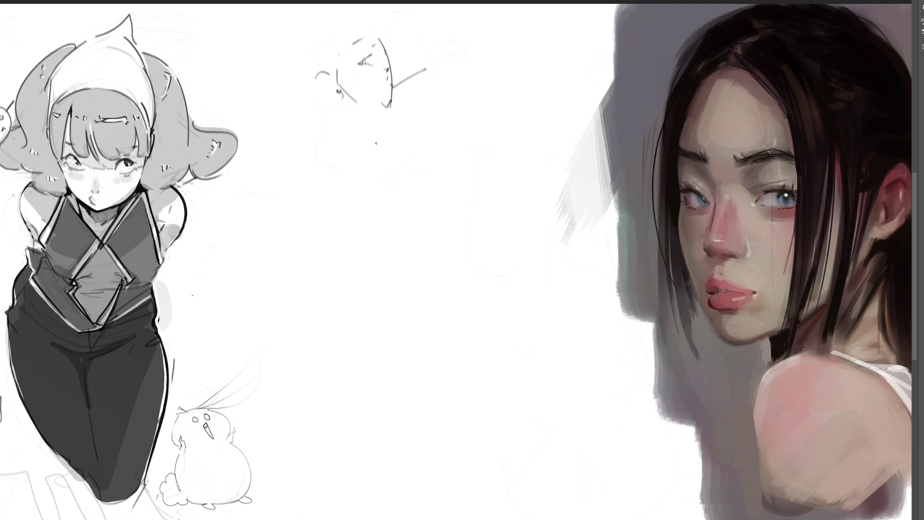
mouse_move(390, 104)
mouse_down()
mouse_move(364, 114)
mouse_move(355, 135)
mouse_up()
mouse_move(335, 99)
mouse_down()
mouse_move(331, 125)
mouse_move(343, 130)
mouse_up()
mouse_move(292, 77)
mouse_down()
mouse_move(311, 109)
mouse_move(368, 144)
mouse_up()
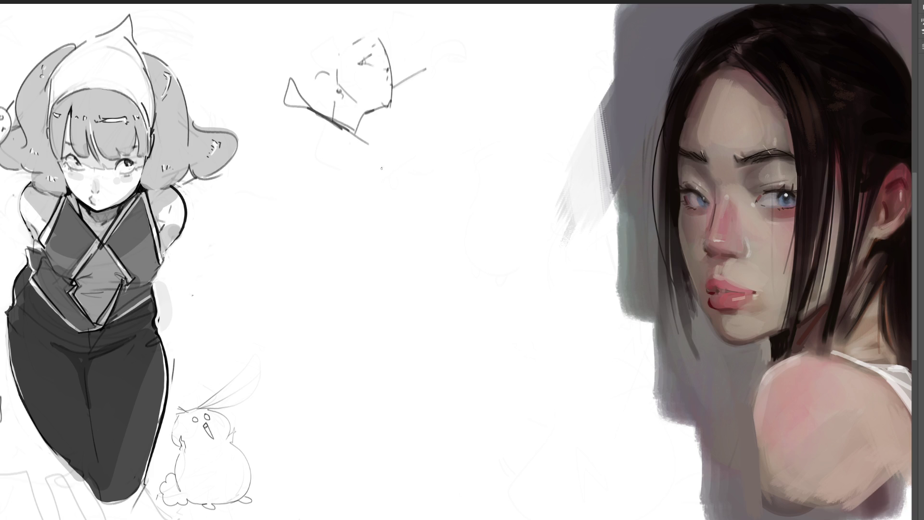
Draw the torso's S-curve, back contour, bent arm with elbow loop and hand marks
mouse_move(329, 118)
mouse_down()
mouse_move(366, 152)
mouse_move(359, 214)
mouse_up()
mouse_move(374, 154)
mouse_down()
mouse_move(350, 217)
mouse_move(406, 202)
mouse_move(401, 216)
mouse_up()
drag(340, 179, 357, 207)
mouse_move(337, 148)
mouse_down()
mouse_move(316, 121)
mouse_move(337, 162)
mouse_move(399, 176)
mouse_up()
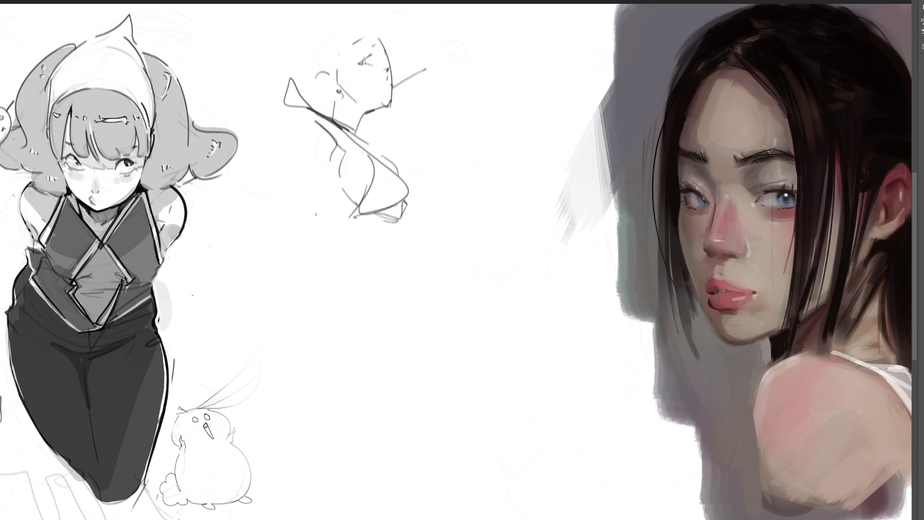
drag(304, 129, 250, 200)
mouse_move(301, 246)
mouse_down()
mouse_move(257, 201)
mouse_move(338, 260)
mouse_up()
mouse_move(387, 228)
mouse_down()
mouse_move(370, 246)
mouse_move(362, 216)
mouse_move(337, 258)
mouse_up()
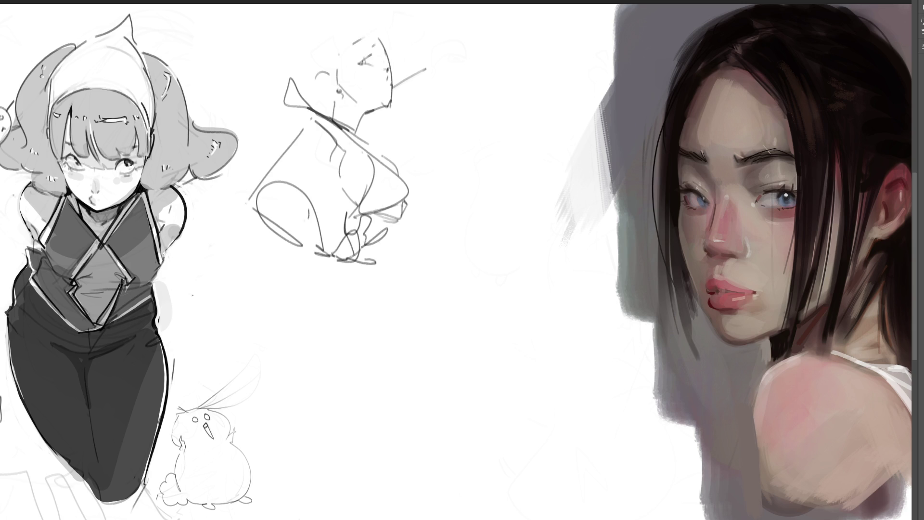
mouse_move(295, 185)
mouse_down()
mouse_move(317, 166)
mouse_move(315, 208)
mouse_up()
mouse_move(317, 165)
mouse_down()
mouse_move(309, 202)
mouse_move(374, 233)
mouse_up()
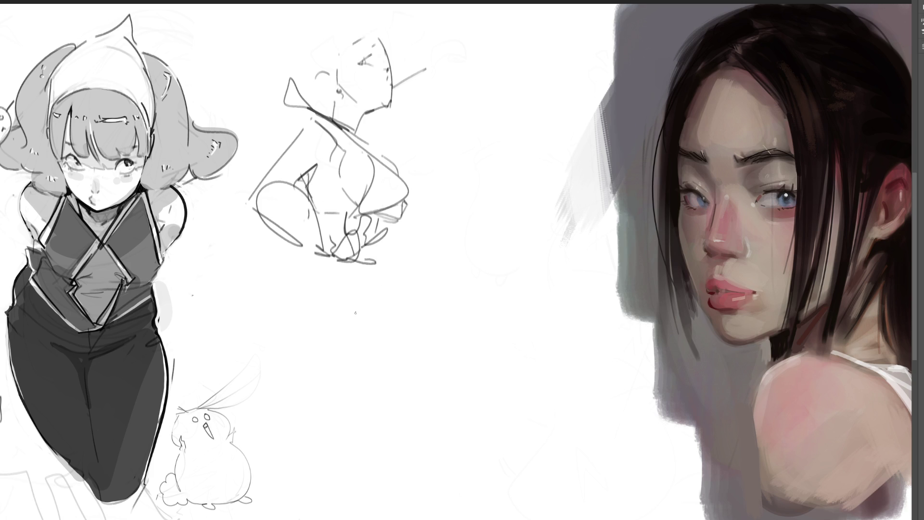
Sketch the waist, hips, upper and lower legs with knee, and the figure's hand
drag(295, 249, 272, 319)
drag(279, 288, 356, 262)
mouse_move(356, 262)
mouse_down()
mouse_move(359, 296)
mouse_move(275, 313)
mouse_up()
mouse_move(349, 284)
mouse_down()
mouse_move(274, 316)
mouse_move(283, 346)
mouse_up()
mouse_move(288, 305)
mouse_down()
mouse_move(349, 286)
mouse_move(452, 370)
mouse_up()
mouse_move(356, 283)
mouse_down()
mouse_move(359, 306)
mouse_move(380, 309)
mouse_up()
mouse_move(290, 359)
mouse_down()
mouse_move(325, 379)
mouse_move(394, 383)
mouse_up()
drag(318, 374, 448, 410)
mouse_move(451, 367)
mouse_down()
mouse_move(458, 423)
mouse_move(431, 422)
mouse_up()
mouse_move(278, 296)
mouse_down()
mouse_move(270, 357)
mouse_move(396, 431)
mouse_move(382, 440)
mouse_move(365, 510)
mouse_up()
drag(408, 446, 369, 505)
mouse_move(421, 423)
mouse_down()
mouse_move(426, 510)
mouse_move(462, 427)
mouse_move(453, 486)
mouse_up()
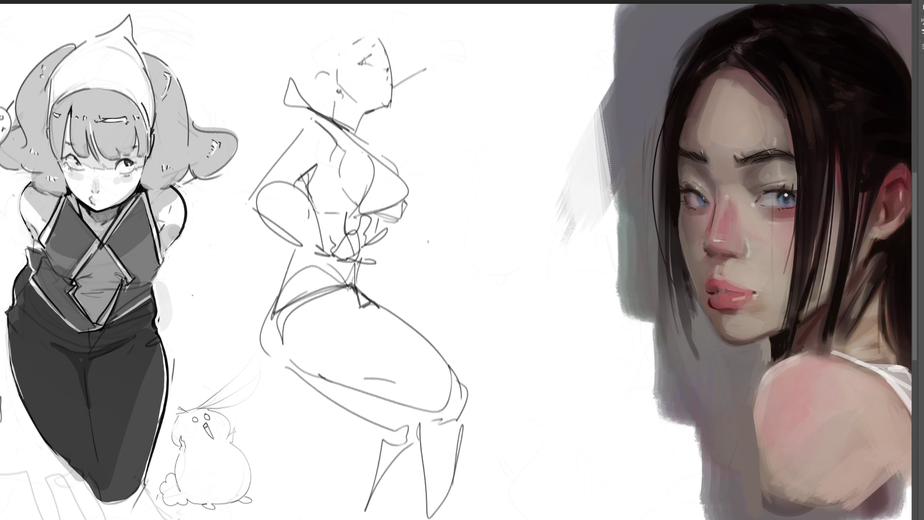
mouse_move(416, 235)
mouse_down()
mouse_move(417, 257)
mouse_move(431, 239)
mouse_move(431, 255)
mouse_move(457, 223)
mouse_move(435, 253)
mouse_move(447, 266)
mouse_up()
Draw a hat on the head and outline the head with an ear and hair shape
drag(329, 64, 394, 40)
drag(330, 45, 354, 19)
drag(375, 37, 406, 67)
mouse_move(371, 22)
mouse_down()
mouse_move(339, 59)
mouse_move(412, 41)
mouse_move(332, 88)
mouse_move(297, 85)
mouse_up()
mouse_move(329, 81)
mouse_down()
mouse_move(337, 117)
mouse_move(402, 144)
mouse_up()
mouse_move(401, 122)
mouse_down()
mouse_move(415, 107)
mouse_move(445, 164)
mouse_move(508, 156)
mouse_up()
drag(517, 171, 498, 183)
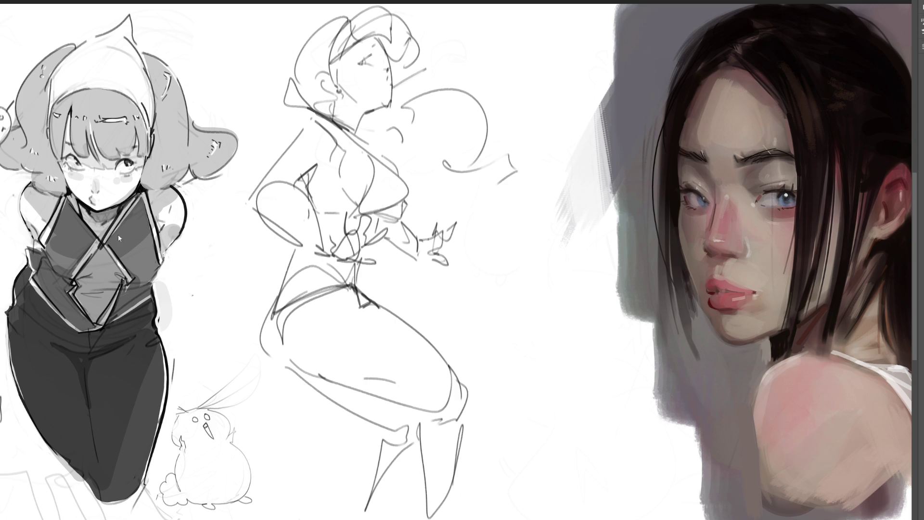
Flip the gesture sketch horizontally and fade it to light grey with a large soft eraser
key(h)
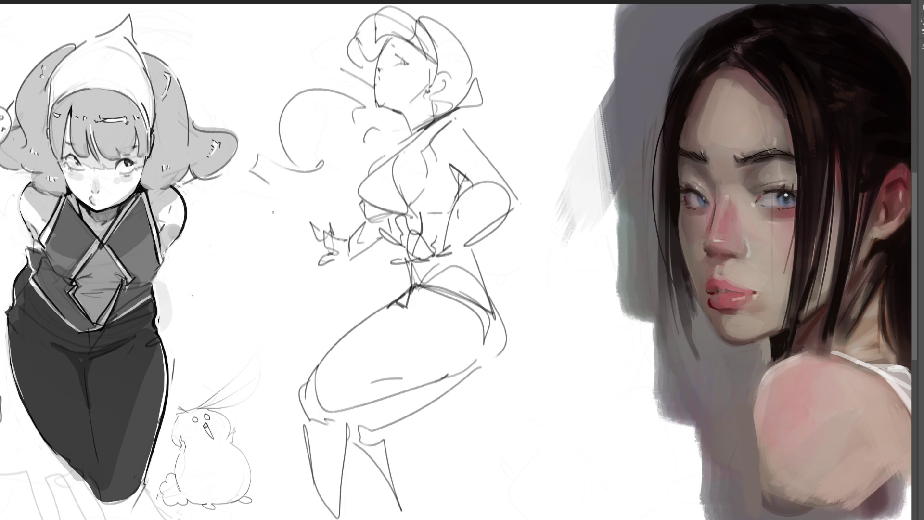
mouse_move(288, 101)
mouse_down()
mouse_move(330, 206)
mouse_move(443, 257)
mouse_move(320, 83)
mouse_move(543, 437)
mouse_up()
key(bracketleft)
key(bracketleft)
key(bracketleft)
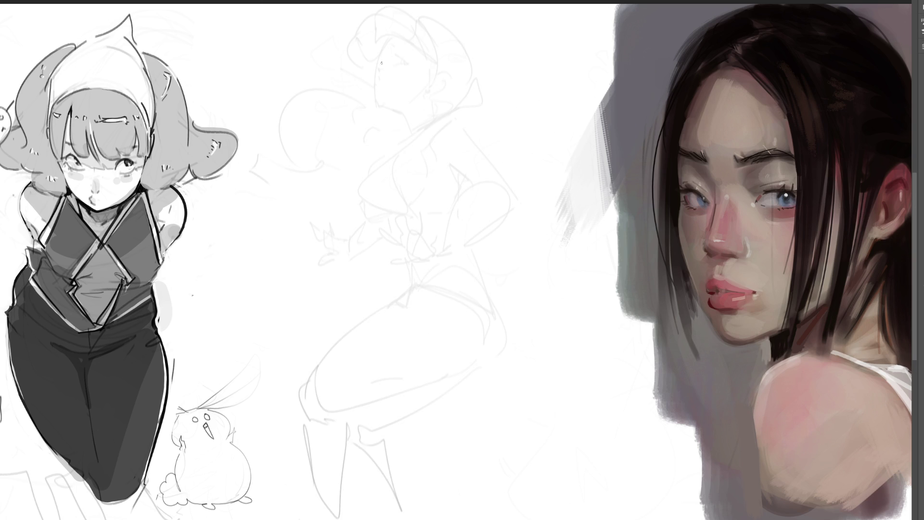
Ink the face outline, chin, closed eye with lashes and ear over the faded head
mouse_move(372, 70)
mouse_down()
mouse_move(382, 106)
mouse_move(391, 44)
mouse_up()
drag(394, 36, 427, 77)
drag(382, 108, 410, 112)
drag(394, 74, 402, 67)
mouse_move(392, 71)
mouse_down()
mouse_move(400, 63)
mouse_move(389, 60)
mouse_up()
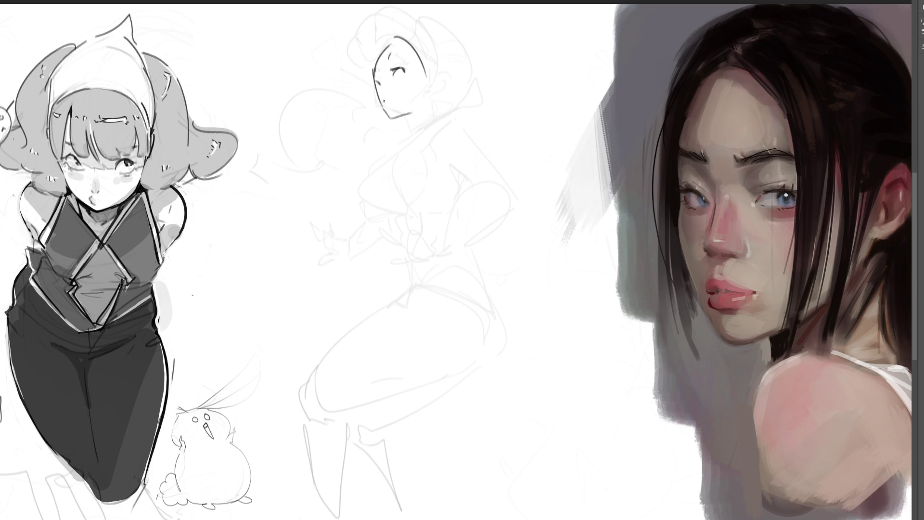
drag(428, 67, 433, 86)
Draw the hair above and beside the head plus the chin, neck and curled hair line
mouse_move(342, 58)
mouse_down()
mouse_move(374, 65)
mouse_move(386, 48)
mouse_move(364, 28)
mouse_move(403, 33)
mouse_move(413, 24)
mouse_move(436, 64)
mouse_up()
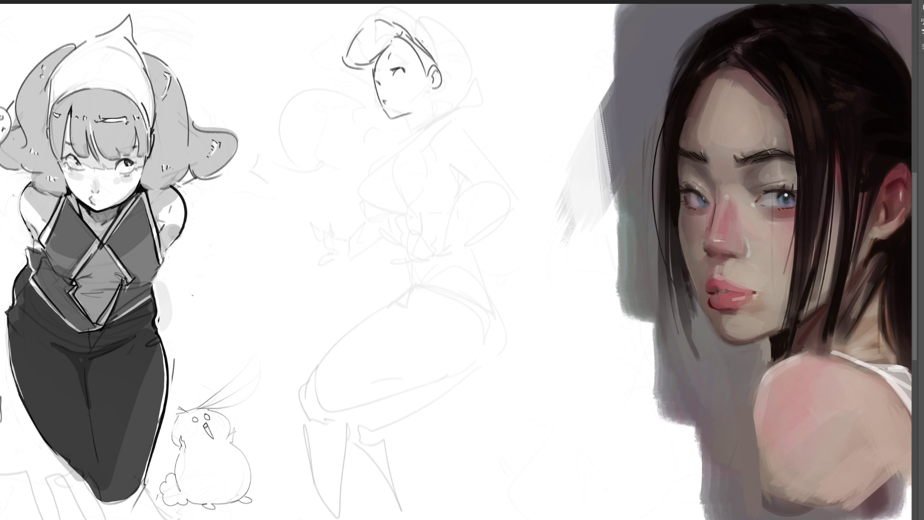
mouse_move(422, 22)
mouse_down()
mouse_move(435, 62)
mouse_move(442, 27)
mouse_move(442, 87)
mouse_move(422, 97)
mouse_move(432, 125)
mouse_move(473, 97)
mouse_move(458, 123)
mouse_up()
mouse_move(397, 127)
mouse_down()
mouse_move(346, 111)
mouse_move(362, 142)
mouse_up()
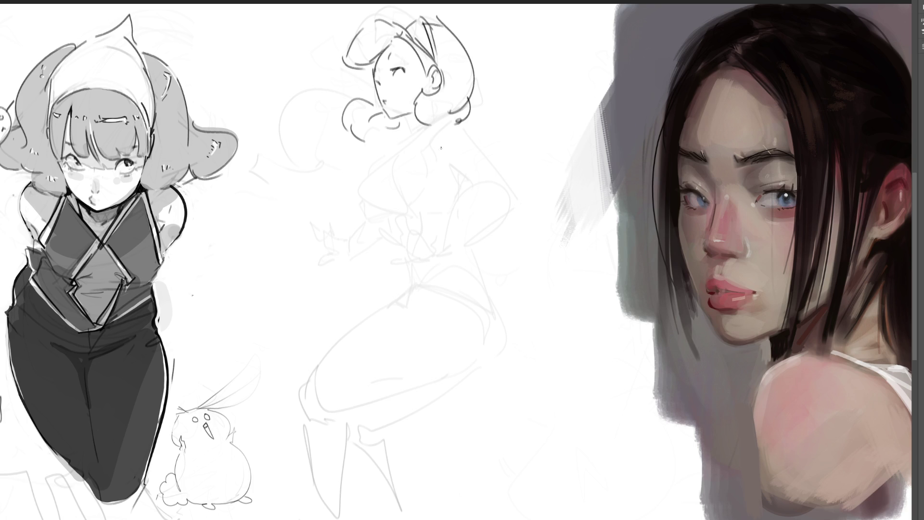
Ink the neck, ear detail, shoulder line and darker chest and side contours
mouse_move(402, 117)
mouse_down()
mouse_move(414, 136)
mouse_move(420, 131)
mouse_up()
drag(429, 86, 426, 93)
drag(411, 140, 470, 116)
drag(433, 160, 454, 171)
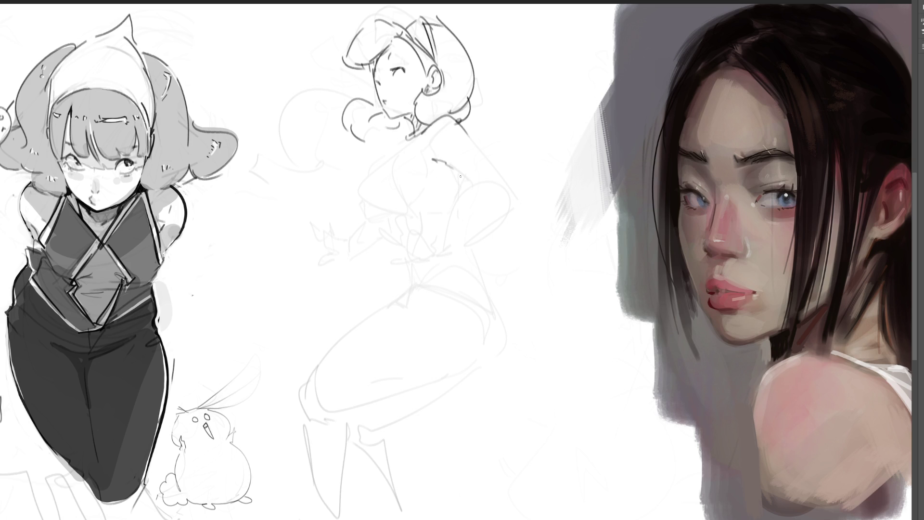
drag(424, 136, 394, 180)
mouse_move(413, 143)
mouse_down()
mouse_move(394, 191)
mouse_move(409, 230)
mouse_up()
mouse_move(408, 137)
mouse_down()
mouse_move(367, 170)
mouse_move(389, 234)
mouse_move(405, 245)
mouse_move(392, 236)
mouse_up()
Add a bow-like cone shape at the waist and long leg lines sweeping down-left
drag(468, 251, 478, 259)
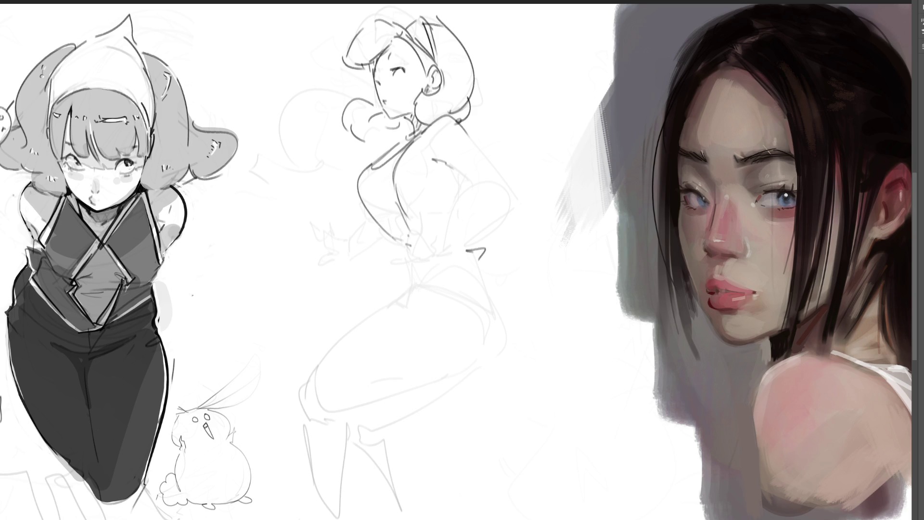
mouse_move(503, 257)
mouse_down()
mouse_move(483, 252)
mouse_move(512, 229)
mouse_move(534, 256)
mouse_move(477, 249)
mouse_move(500, 273)
mouse_up()
mouse_move(506, 272)
mouse_down()
mouse_move(532, 261)
mouse_move(497, 278)
mouse_move(530, 290)
mouse_move(500, 291)
mouse_move(415, 257)
mouse_up()
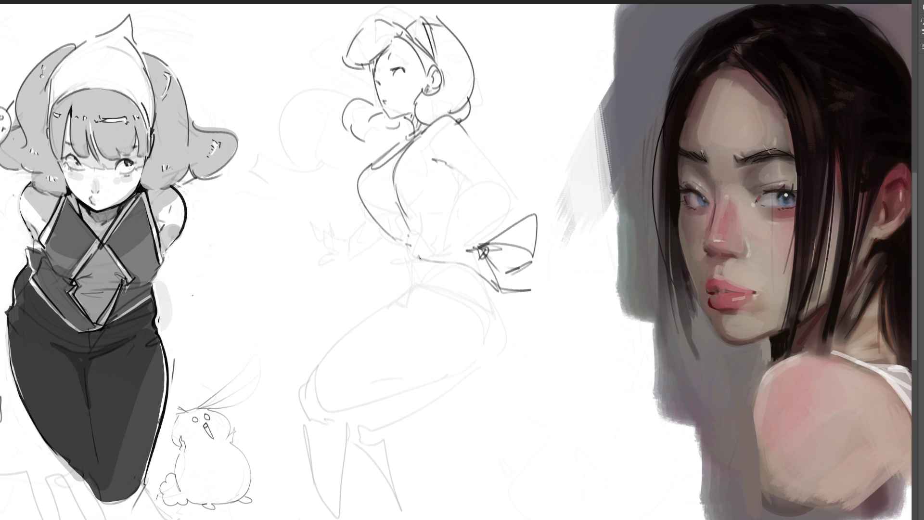
mouse_move(415, 263)
mouse_down()
mouse_move(261, 379)
mouse_move(272, 411)
mouse_up()
mouse_move(253, 410)
mouse_down()
mouse_move(228, 333)
mouse_move(410, 258)
mouse_move(269, 441)
mouse_up()
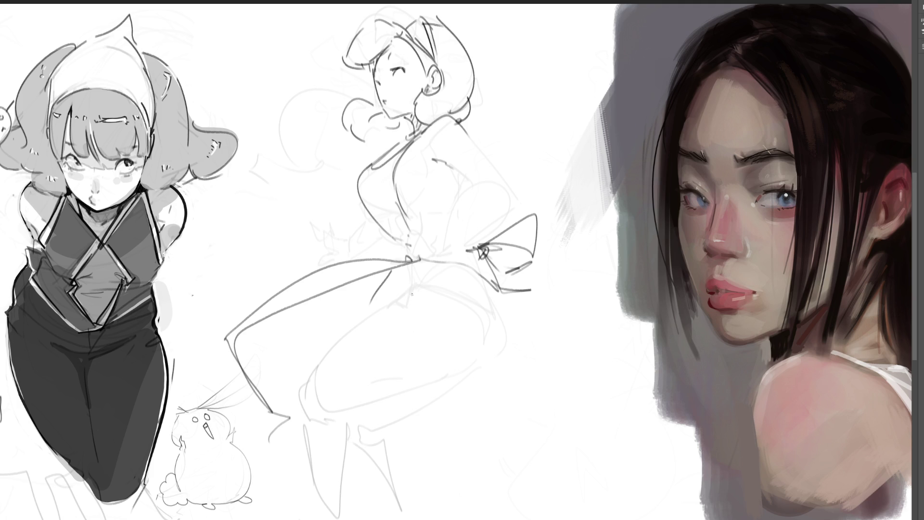
Draw the skirt edge, hip curve and long leg lines down toward the page bottom
drag(414, 263, 396, 311)
mouse_move(502, 295)
mouse_down()
mouse_move(514, 372)
mouse_move(396, 430)
mouse_up()
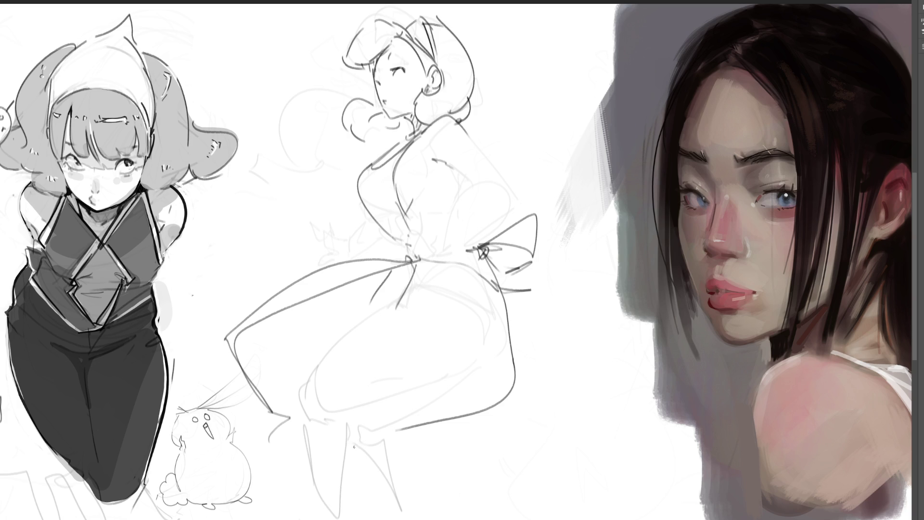
mouse_move(412, 274)
mouse_down()
mouse_move(289, 364)
mouse_move(300, 470)
mouse_up()
mouse_move(291, 466)
mouse_down()
mouse_move(317, 390)
mouse_move(383, 511)
mouse_up()
drag(357, 420, 437, 501)
drag(338, 412, 386, 388)
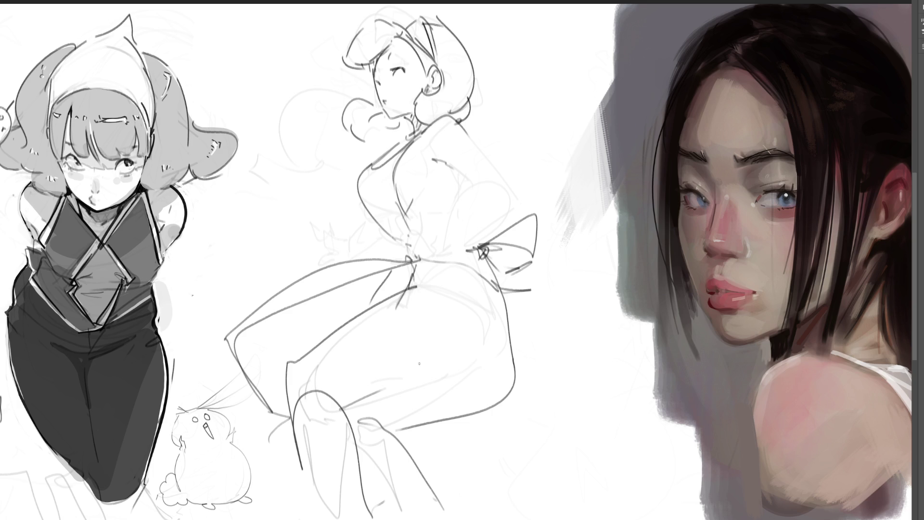
mouse_move(381, 293)
mouse_down()
mouse_move(395, 388)
mouse_move(427, 413)
mouse_move(469, 417)
mouse_move(501, 303)
mouse_move(465, 347)
mouse_move(471, 294)
mouse_move(507, 365)
mouse_up()
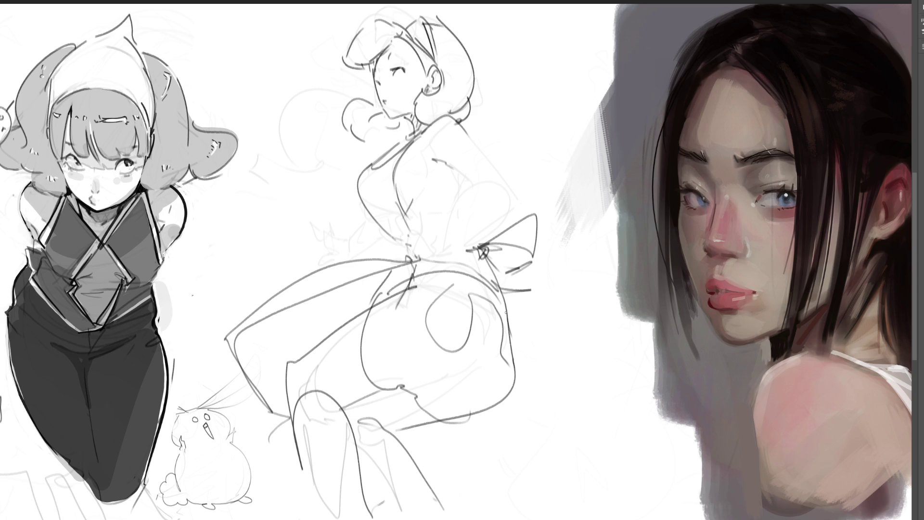
Refine the right arm contour on the torso, then fade the whole figure to light grey
drag(440, 167, 497, 204)
mouse_move(459, 126)
mouse_down()
mouse_move(517, 192)
mouse_move(443, 197)
mouse_move(512, 205)
mouse_move(383, 217)
mouse_move(418, 243)
mouse_move(396, 229)
mouse_move(306, 233)
mouse_move(362, 236)
mouse_up()
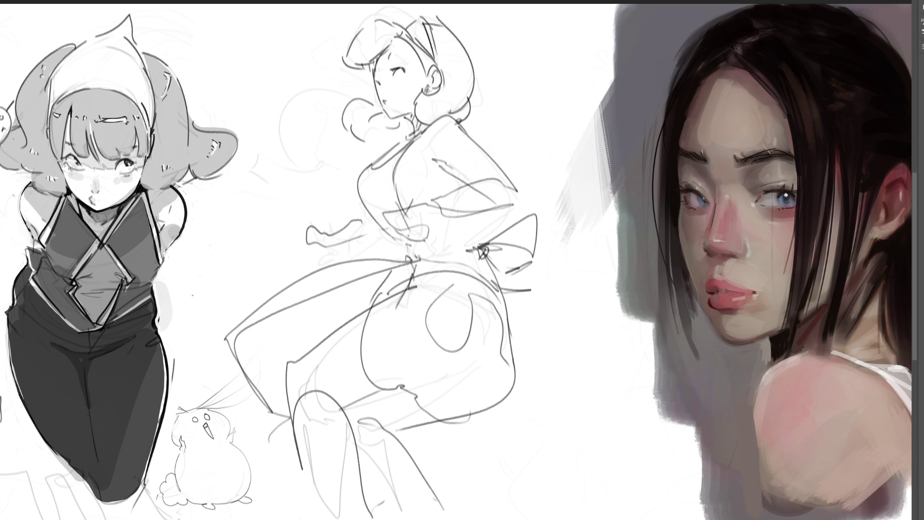
mouse_move(390, 275)
mouse_down()
mouse_move(434, 87)
mouse_move(372, 122)
mouse_move(295, 332)
mouse_up()
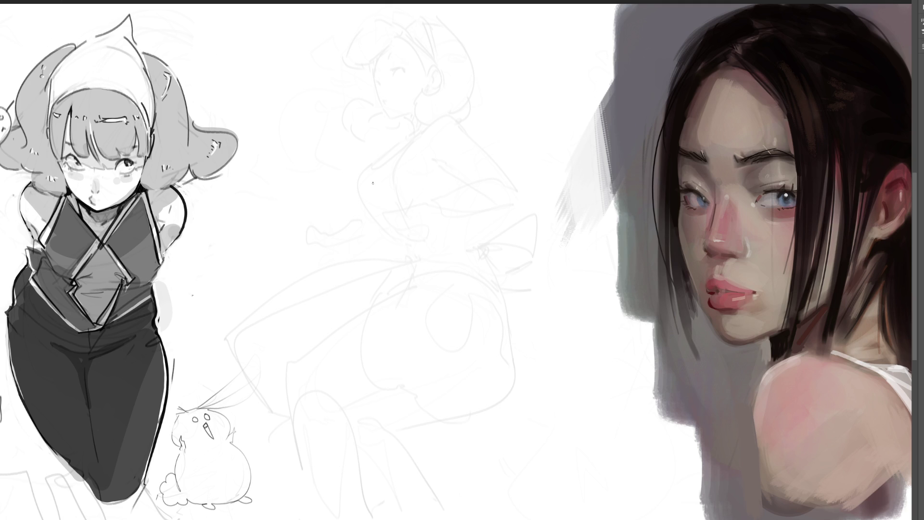
Sketch a first head with jaw, eyes, hairline, nose, ears and neck over the faint figure
mouse_move(340, 143)
mouse_down()
mouse_move(345, 191)
mouse_move(340, 115)
mouse_move(422, 139)
mouse_move(400, 225)
mouse_up()
mouse_move(342, 189)
mouse_down()
mouse_move(405, 218)
mouse_move(426, 205)
mouse_up()
drag(387, 157, 403, 161)
mouse_move(343, 162)
mouse_down()
mouse_move(356, 167)
mouse_move(381, 133)
mouse_move(394, 200)
mouse_up()
mouse_move(380, 203)
mouse_down()
mouse_move(430, 156)
mouse_move(434, 165)
mouse_up()
mouse_move(346, 160)
mouse_down()
mouse_move(346, 189)
mouse_move(387, 232)
mouse_move(435, 214)
mouse_up()
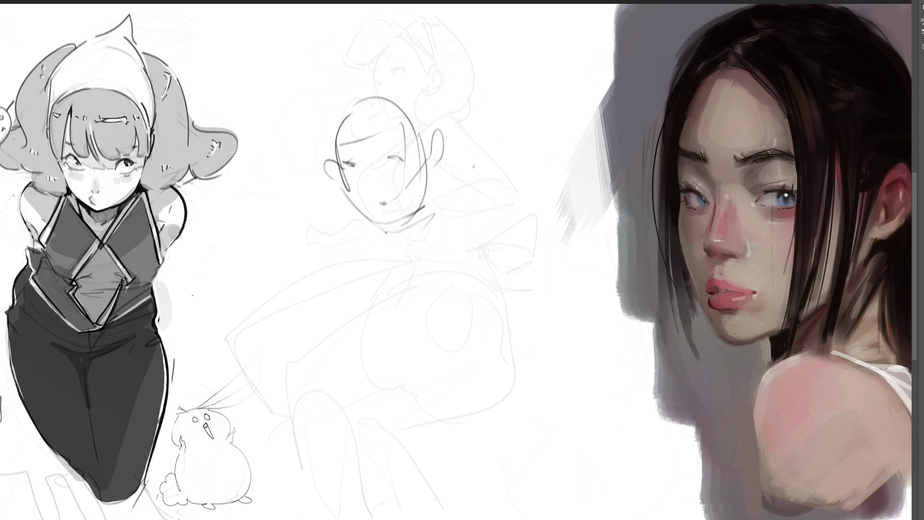
Sketch a second head to the right with eye and brow details, plus neck and shoulder under the first
mouse_move(468, 179)
mouse_down()
mouse_move(448, 230)
mouse_move(513, 253)
mouse_move(465, 292)
mouse_up()
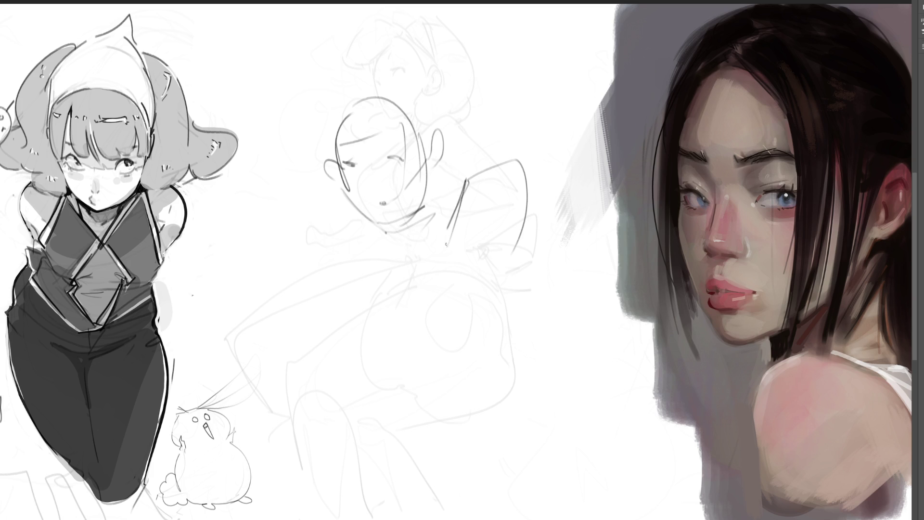
drag(527, 205, 494, 295)
drag(451, 281, 478, 292)
mouse_move(468, 220)
mouse_down()
mouse_move(494, 215)
mouse_move(488, 230)
mouse_up()
drag(471, 230, 479, 237)
mouse_move(475, 233)
mouse_down()
mouse_move(485, 239)
mouse_move(517, 230)
mouse_up()
mouse_move(522, 198)
mouse_down()
mouse_move(532, 193)
mouse_move(499, 211)
mouse_move(515, 251)
mouse_move(504, 274)
mouse_up()
drag(423, 217, 430, 250)
mouse_move(435, 249)
mouse_down()
mouse_move(447, 283)
mouse_move(477, 297)
mouse_up()
drag(422, 251, 464, 321)
drag(428, 198, 466, 153)
drag(498, 139, 511, 149)
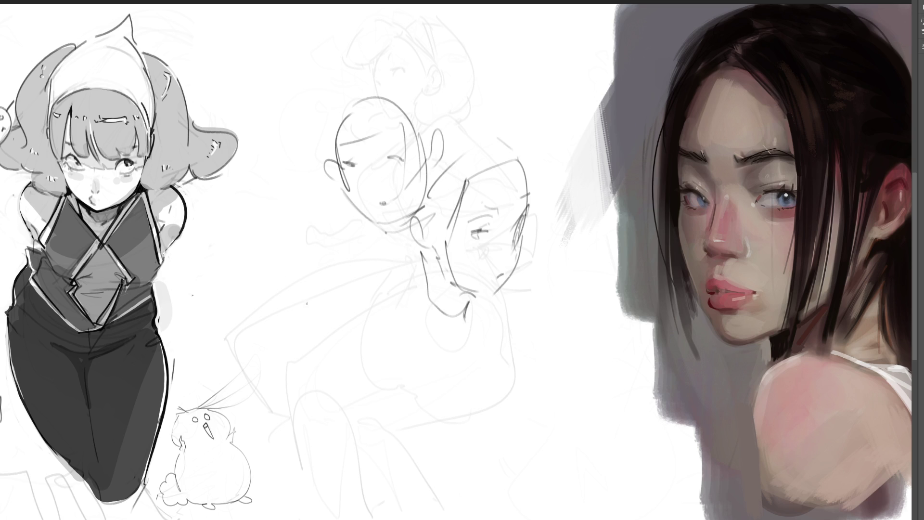
Draw a third head at lower left with ear, eyes, brows, mouth, jaw and long neck
mouse_move(289, 304)
mouse_down()
mouse_move(315, 215)
mouse_move(359, 302)
mouse_up()
drag(275, 252, 285, 318)
mouse_move(282, 280)
mouse_down()
mouse_move(312, 358)
mouse_move(372, 325)
mouse_up()
mouse_move(373, 265)
mouse_down()
mouse_move(375, 315)
mouse_move(383, 289)
mouse_up()
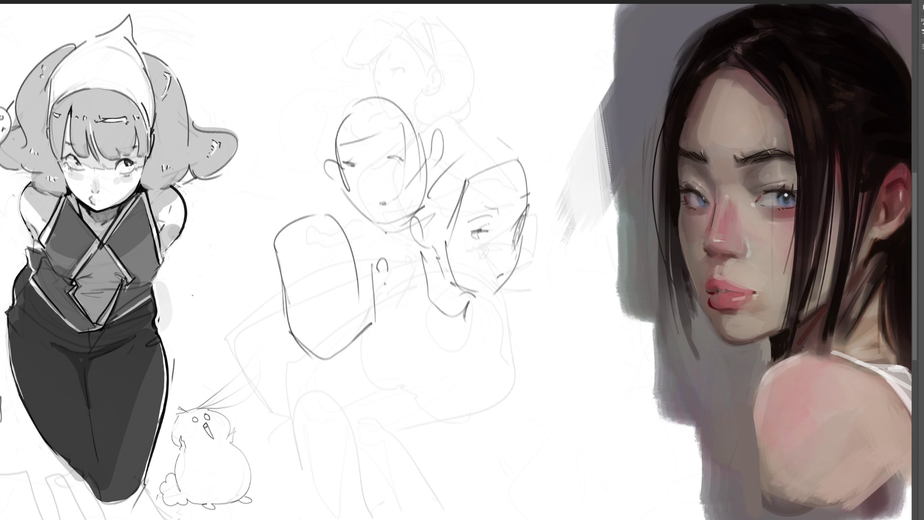
mouse_move(291, 274)
mouse_down()
mouse_move(302, 284)
mouse_move(353, 282)
mouse_up()
drag(286, 259, 338, 273)
mouse_move(309, 330)
mouse_down()
mouse_move(325, 332)
mouse_move(310, 314)
mouse_move(322, 334)
mouse_up()
mouse_move(375, 307)
mouse_down()
mouse_move(370, 348)
mouse_move(336, 362)
mouse_move(359, 399)
mouse_up()
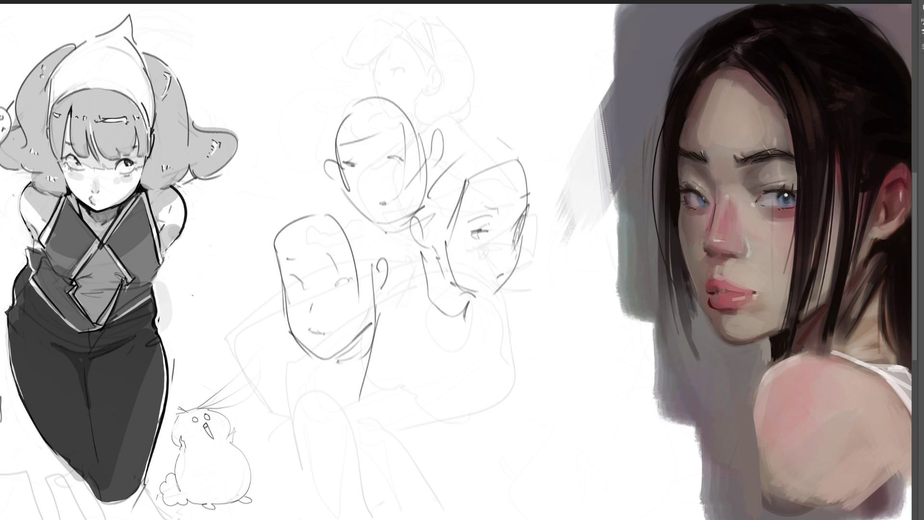
Sketch an egg-shaped head at lower right with eye line, jaw, ear, a hand shape and body lines
mouse_move(463, 426)
mouse_down()
mouse_move(488, 320)
mouse_move(494, 430)
mouse_up()
mouse_move(450, 387)
mouse_down()
mouse_move(504, 397)
mouse_move(511, 384)
mouse_move(506, 401)
mouse_move(470, 410)
mouse_move(475, 403)
mouse_move(506, 426)
mouse_move(470, 434)
mouse_up()
drag(461, 428, 492, 433)
drag(524, 354, 524, 368)
mouse_move(442, 370)
mouse_down()
mouse_move(434, 350)
mouse_move(490, 301)
mouse_move(518, 359)
mouse_up()
mouse_move(442, 387)
mouse_down()
mouse_move(469, 430)
mouse_move(517, 426)
mouse_up()
mouse_move(527, 380)
mouse_down()
mouse_move(513, 452)
mouse_move(538, 469)
mouse_move(504, 471)
mouse_up()
mouse_move(432, 400)
mouse_down()
mouse_move(442, 443)
mouse_move(481, 491)
mouse_move(563, 504)
mouse_up()
mouse_move(570, 423)
mouse_down()
mouse_move(569, 504)
mouse_move(587, 487)
mouse_up()
drag(581, 443, 611, 498)
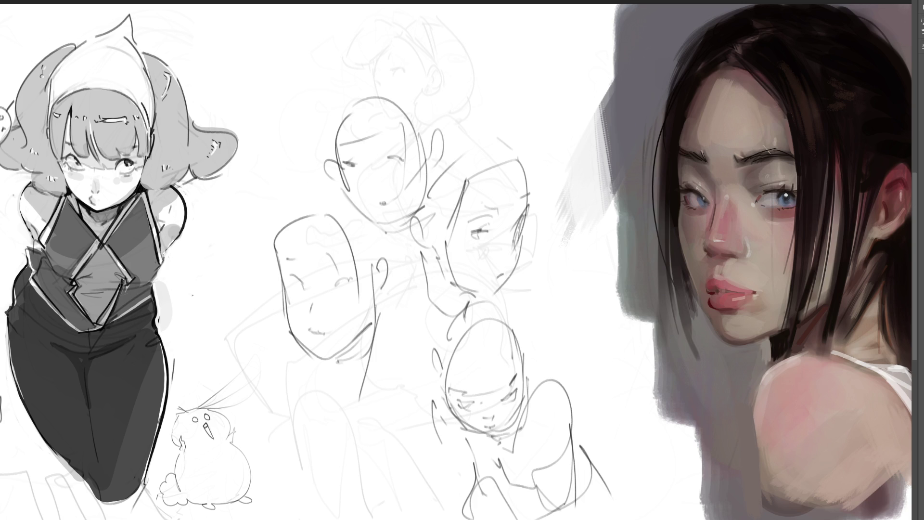
Sweep the large soft eraser across the head studies to fade them to faint traces
mouse_move(448, 221)
mouse_down()
mouse_move(485, 196)
mouse_move(392, 118)
mouse_move(516, 238)
mouse_move(434, 206)
mouse_move(383, 433)
mouse_move(475, 237)
mouse_move(368, 196)
mouse_move(371, 326)
mouse_move(207, 327)
mouse_up()
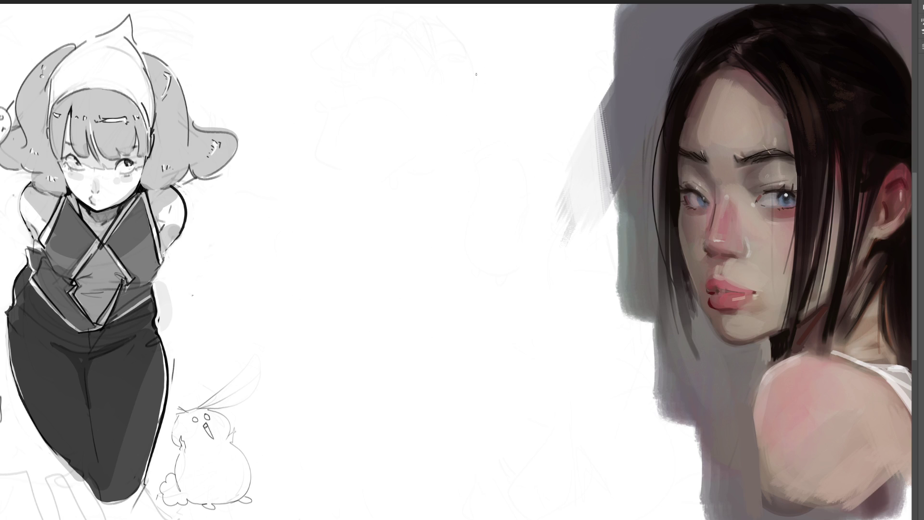
Sketch the first tall hatched leg shape with a pointed tip and foot outline mid-page
mouse_move(359, 129)
mouse_down()
mouse_move(354, 164)
mouse_move(376, 95)
mouse_move(405, 152)
mouse_move(401, 237)
mouse_up()
drag(359, 113, 370, 300)
drag(407, 180, 371, 367)
mouse_move(354, 207)
mouse_down()
mouse_move(394, 210)
mouse_move(389, 263)
mouse_up()
drag(402, 208, 387, 322)
mouse_move(361, 193)
mouse_down()
mouse_move(349, 303)
mouse_move(358, 318)
mouse_up()
drag(396, 193, 370, 342)
mouse_move(361, 190)
mouse_down()
mouse_move(359, 334)
mouse_move(375, 363)
mouse_up()
mouse_move(344, 315)
mouse_down()
mouse_move(333, 350)
mouse_move(371, 367)
mouse_move(345, 371)
mouse_move(334, 343)
mouse_move(352, 375)
mouse_move(376, 357)
mouse_move(413, 375)
mouse_move(368, 434)
mouse_move(430, 442)
mouse_move(418, 437)
mouse_up()
mouse_move(343, 316)
mouse_down()
mouse_move(364, 432)
mouse_move(374, 422)
mouse_move(387, 451)
mouse_move(378, 404)
mouse_move(405, 444)
mouse_up()
mouse_move(376, 389)
mouse_down()
mouse_move(425, 437)
mouse_move(383, 457)
mouse_move(445, 419)
mouse_up()
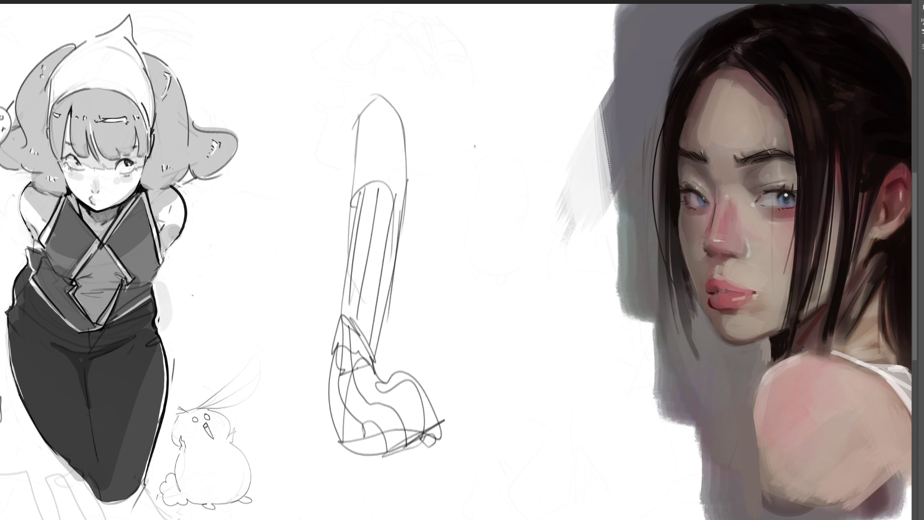
Sketch a second hatched leg to the right with a heart-shaped foot and zigzag base
mouse_move(461, 140)
mouse_down()
mouse_move(533, 126)
mouse_move(510, 247)
mouse_up()
mouse_move(467, 104)
mouse_down()
mouse_move(443, 220)
mouse_move(505, 267)
mouse_move(461, 358)
mouse_up()
drag(431, 357, 477, 334)
drag(477, 160, 432, 320)
drag(488, 183, 446, 316)
drag(514, 168, 478, 312)
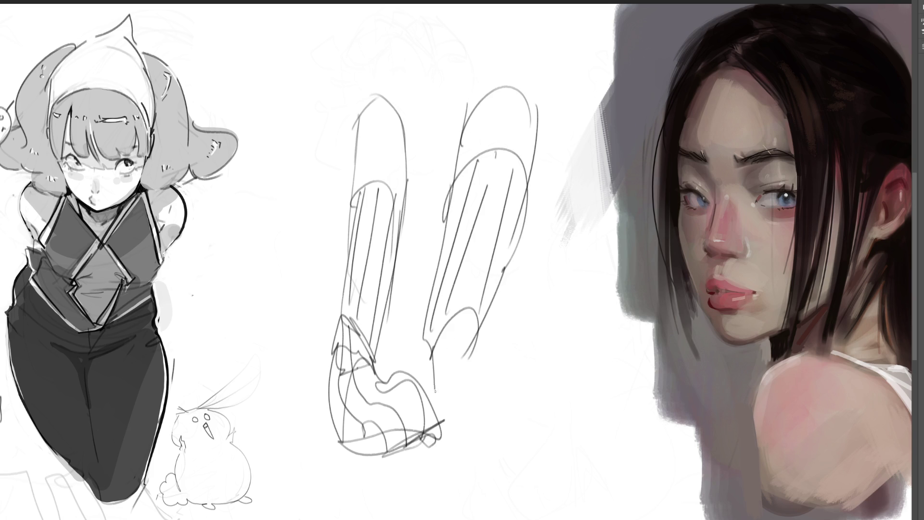
drag(408, 343, 435, 387)
mouse_move(435, 388)
mouse_down()
mouse_move(471, 354)
mouse_move(498, 361)
mouse_move(467, 371)
mouse_move(499, 365)
mouse_up()
drag(466, 396, 543, 428)
drag(468, 435, 544, 426)
drag(458, 436, 531, 428)
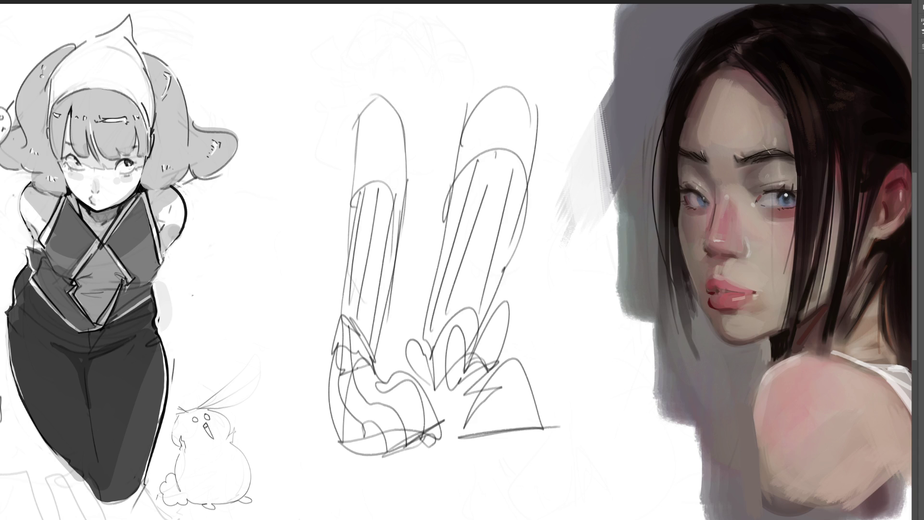
Fade both leg sketches to pale grey and begin a rounded triangular head shape above
mouse_move(464, 124)
mouse_down()
mouse_move(444, 248)
mouse_move(320, 303)
mouse_move(345, 290)
mouse_move(423, 114)
mouse_move(363, 258)
mouse_move(411, 329)
mouse_up()
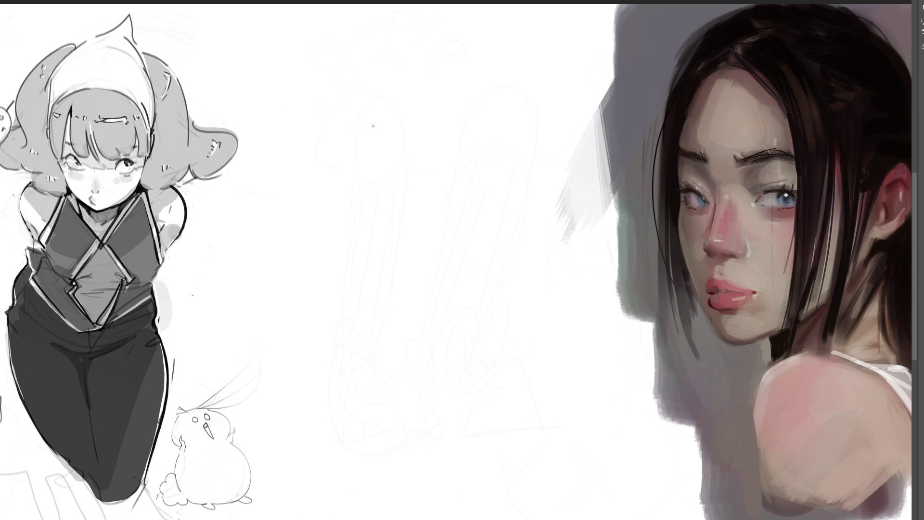
mouse_move(419, 99)
mouse_down()
mouse_move(427, 135)
mouse_move(512, 123)
mouse_move(491, 178)
mouse_up()
drag(428, 155, 498, 177)
mouse_move(494, 134)
mouse_down()
mouse_move(471, 100)
mouse_move(498, 127)
mouse_up()
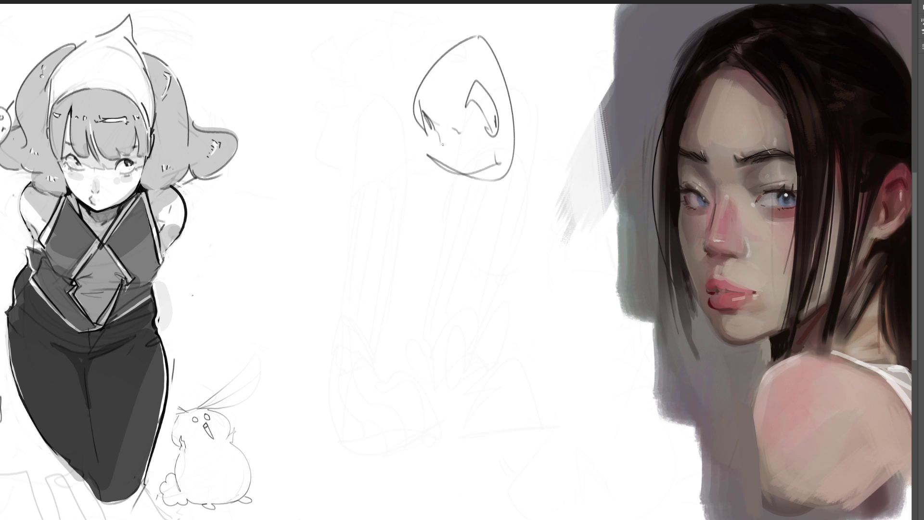
Add loose lines, a loop and zigzag strokes around the head shape and portrait edge
drag(452, 175, 453, 183)
mouse_move(481, 162)
mouse_down()
mouse_move(528, 97)
mouse_move(574, 141)
mouse_up()
drag(560, 73, 564, 141)
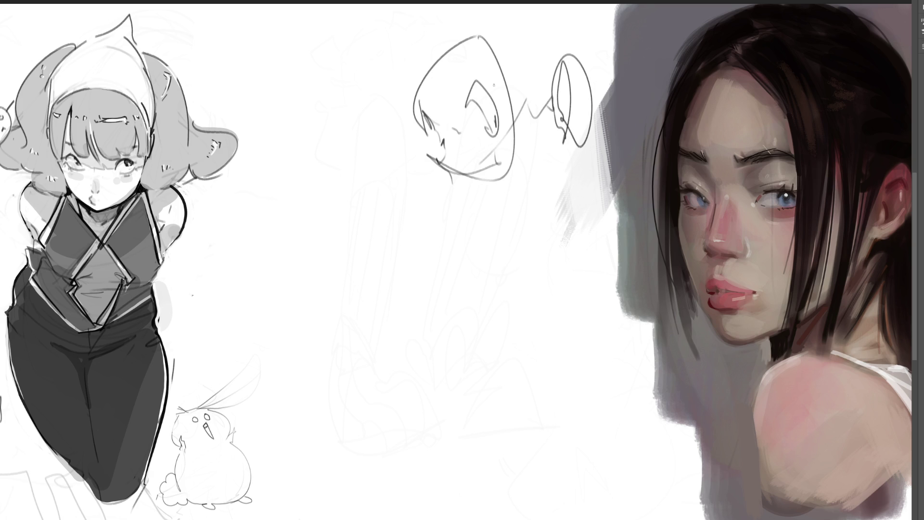
drag(377, 84, 386, 5)
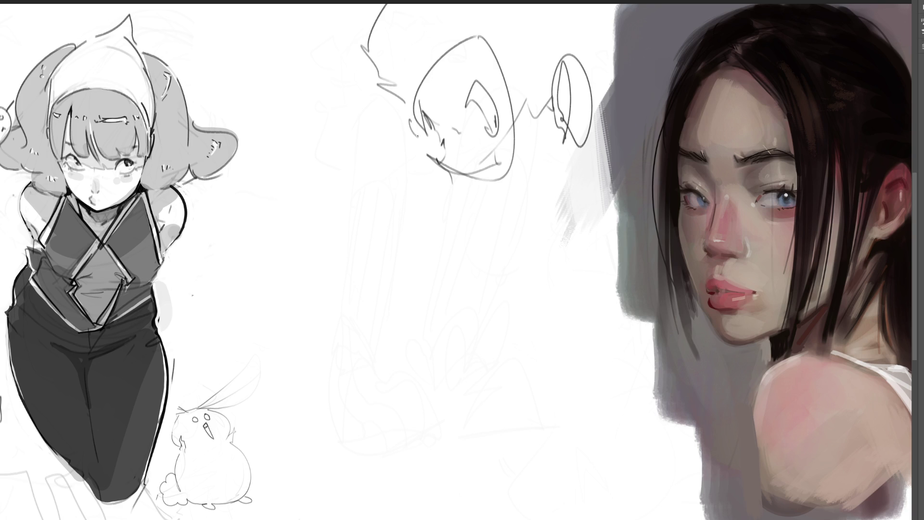
drag(448, 212, 503, 217)
drag(560, 199, 561, 256)
drag(594, 175, 575, 282)
drag(590, 233, 552, 289)
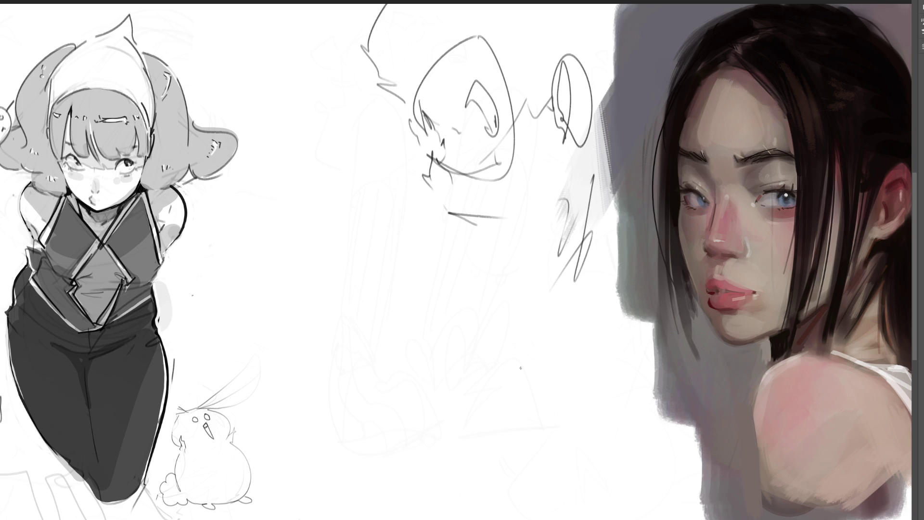
Draw a large looping curve with jaw hatching and a long wavy line toward the left drawing
mouse_move(413, 214)
mouse_down()
mouse_move(315, 190)
mouse_move(304, 414)
mouse_move(496, 361)
mouse_move(557, 267)
mouse_move(489, 322)
mouse_up()
mouse_move(558, 284)
mouse_down()
mouse_move(524, 315)
mouse_move(552, 319)
mouse_move(572, 290)
mouse_move(588, 285)
mouse_up()
drag(554, 314, 589, 283)
drag(536, 327, 582, 287)
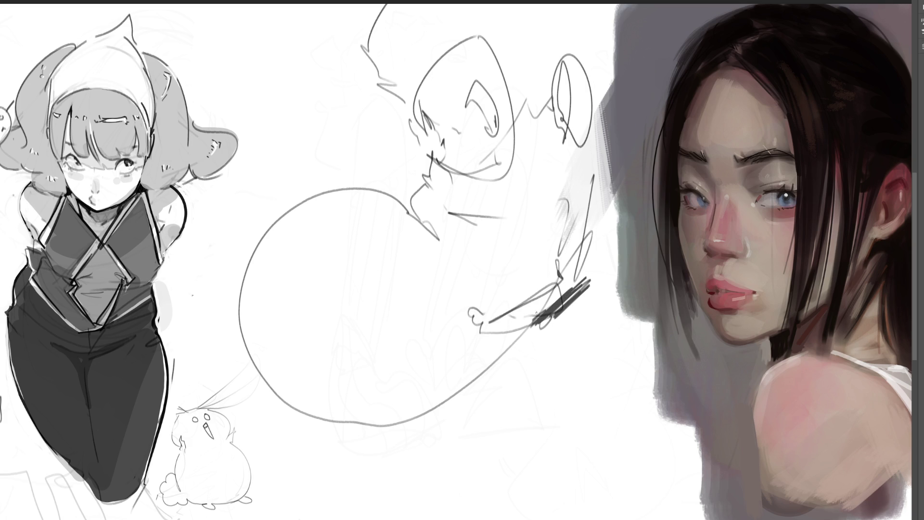
drag(264, 364, 560, 297)
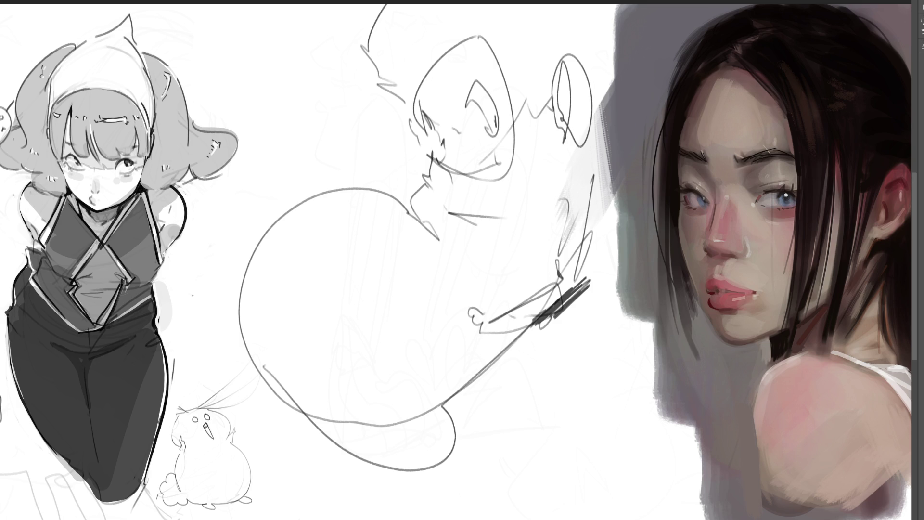
mouse_move(443, 402)
mouse_down()
mouse_move(462, 437)
mouse_move(599, 379)
mouse_move(607, 494)
mouse_move(679, 404)
mouse_move(498, 434)
mouse_move(451, 399)
mouse_up()
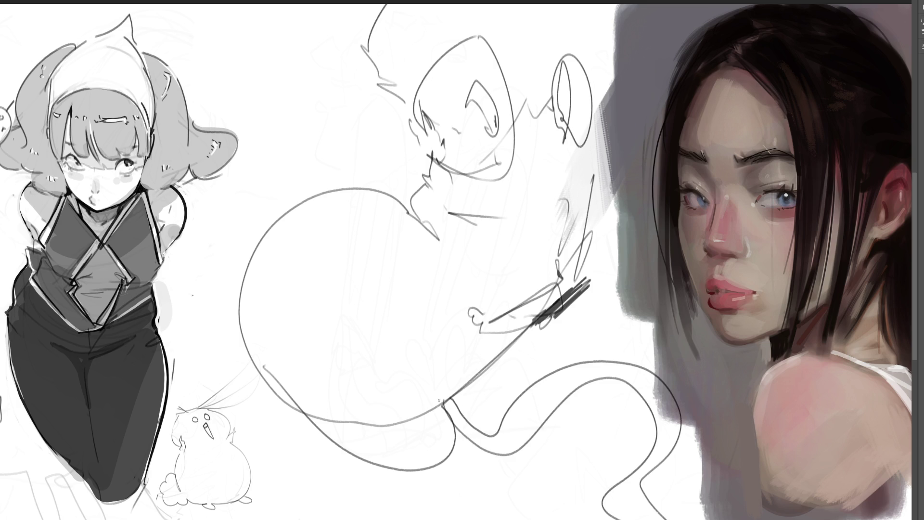
mouse_move(247, 407)
mouse_down()
mouse_move(227, 419)
mouse_move(300, 401)
mouse_up()
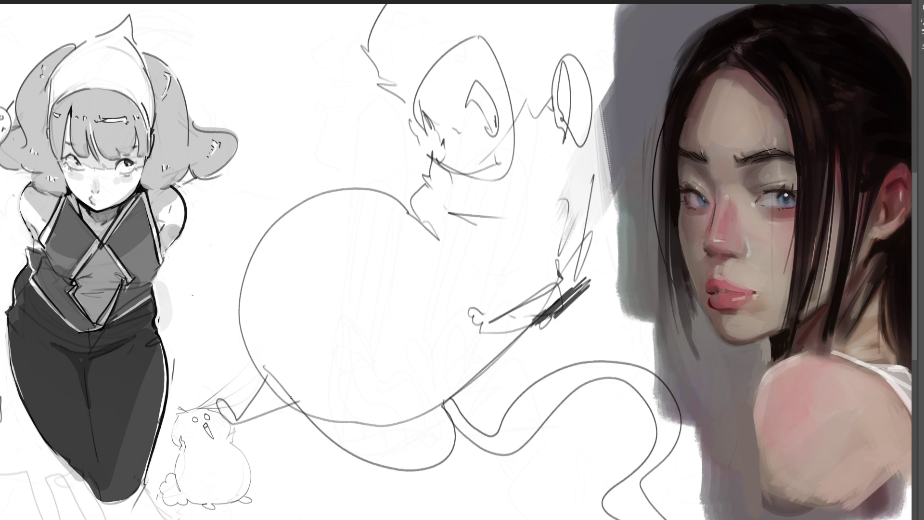
mouse_move(214, 345)
mouse_down()
mouse_move(177, 310)
mouse_move(285, 359)
mouse_up()
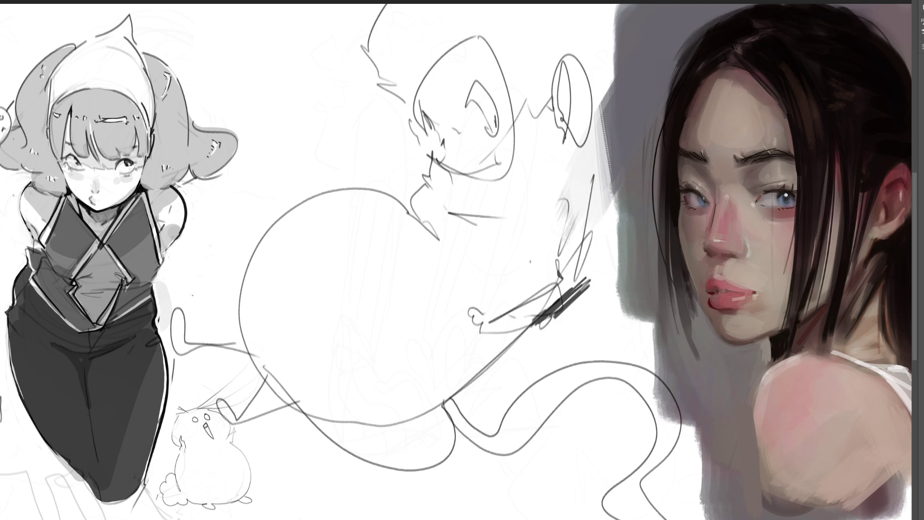
Clear the rough sketch from the page middle with Delete
key(Delete)
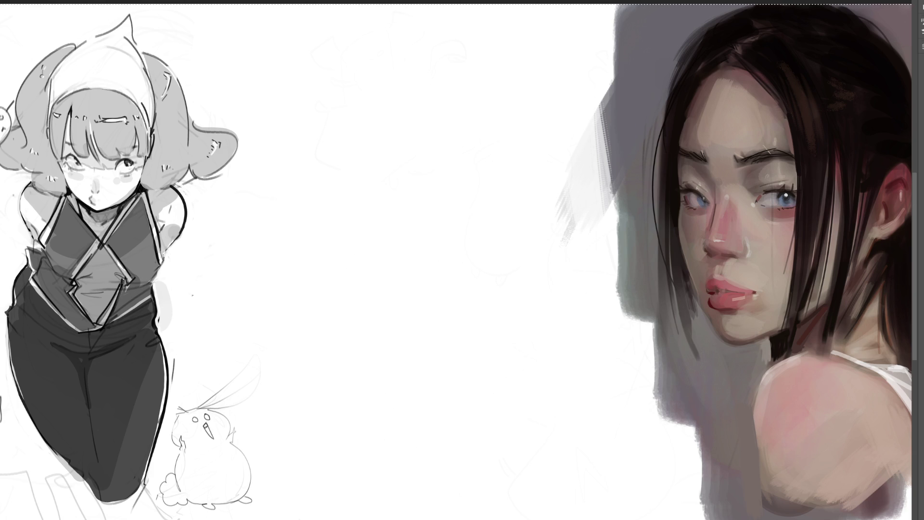
Zoom out and sketch a head with chin, eye, neck and a shoulder curve in the middle
key(ctrl+minus)
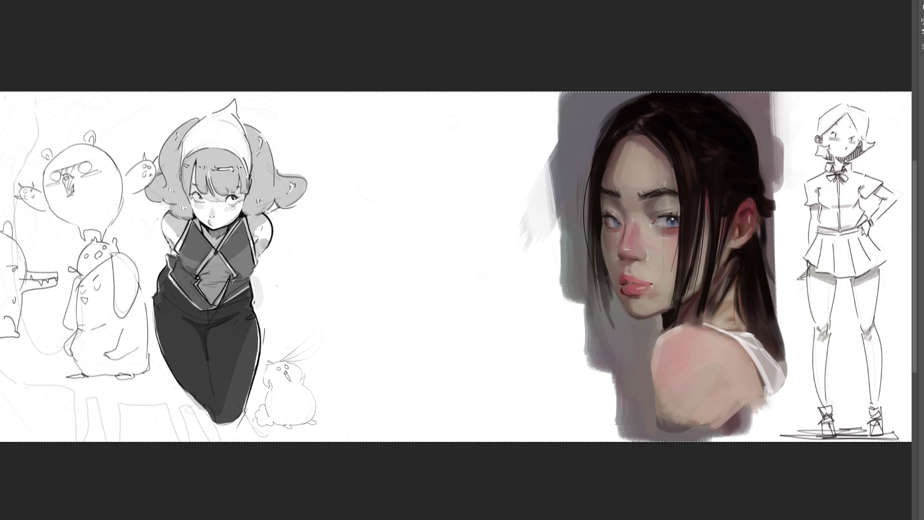
mouse_move(388, 126)
mouse_down()
mouse_move(383, 152)
mouse_move(444, 155)
mouse_move(386, 151)
mouse_up()
drag(447, 181, 434, 195)
mouse_move(394, 137)
mouse_down()
mouse_move(407, 131)
mouse_move(433, 152)
mouse_move(389, 189)
mouse_move(401, 225)
mouse_move(418, 219)
mouse_move(374, 266)
mouse_up()
drag(390, 216, 330, 240)
drag(416, 255, 434, 253)
mouse_move(446, 212)
mouse_down()
mouse_move(438, 242)
mouse_move(464, 241)
mouse_up()
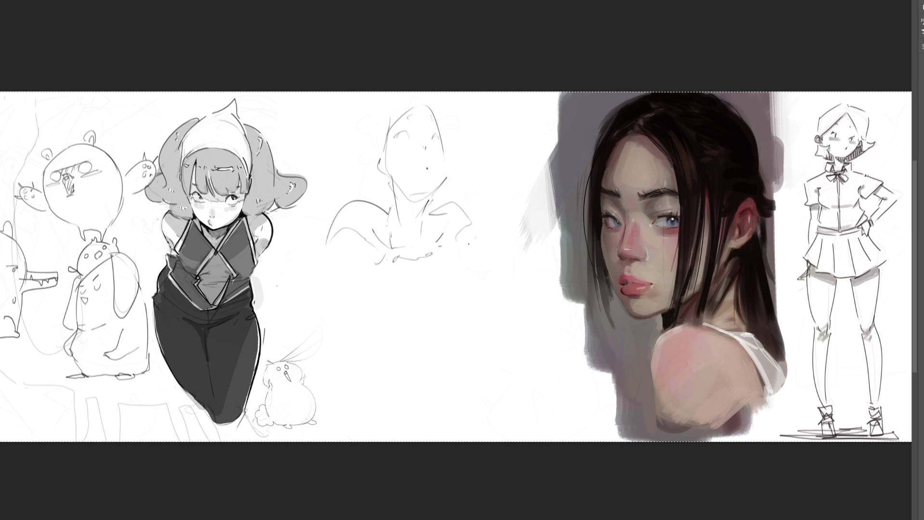
Sketch a downward left arm with diagonal and inner lines beside the neck
drag(339, 218, 320, 339)
mouse_move(367, 234)
mouse_down()
mouse_move(344, 275)
mouse_move(359, 349)
mouse_up()
drag(362, 264, 354, 352)
mouse_move(358, 306)
mouse_down()
mouse_move(332, 326)
mouse_move(323, 364)
mouse_move(401, 377)
mouse_up()
drag(322, 365, 350, 358)
drag(348, 306, 414, 355)
mouse_move(353, 371)
mouse_down()
mouse_move(412, 354)
mouse_move(424, 369)
mouse_move(401, 363)
mouse_up()
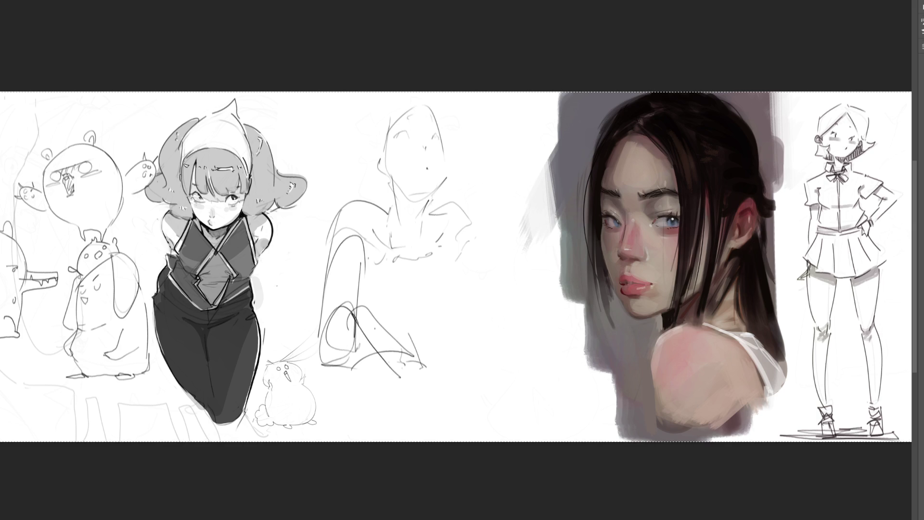
mouse_move(370, 260)
mouse_down()
mouse_move(360, 319)
mouse_move(389, 342)
mouse_up()
Outline the torso and a right arm reaching toward the portrait's chin
drag(411, 294, 410, 338)
drag(446, 265, 446, 292)
mouse_move(450, 246)
mouse_down()
mouse_move(443, 338)
mouse_move(452, 316)
mouse_up()
drag(451, 293, 464, 334)
drag(447, 230, 445, 283)
drag(385, 208, 382, 312)
mouse_move(456, 207)
mouse_down()
mouse_move(492, 244)
mouse_move(502, 289)
mouse_up()
drag(501, 244, 533, 283)
drag(510, 293, 554, 280)
mouse_move(517, 306)
mouse_down()
mouse_move(625, 325)
mouse_move(490, 314)
mouse_up()
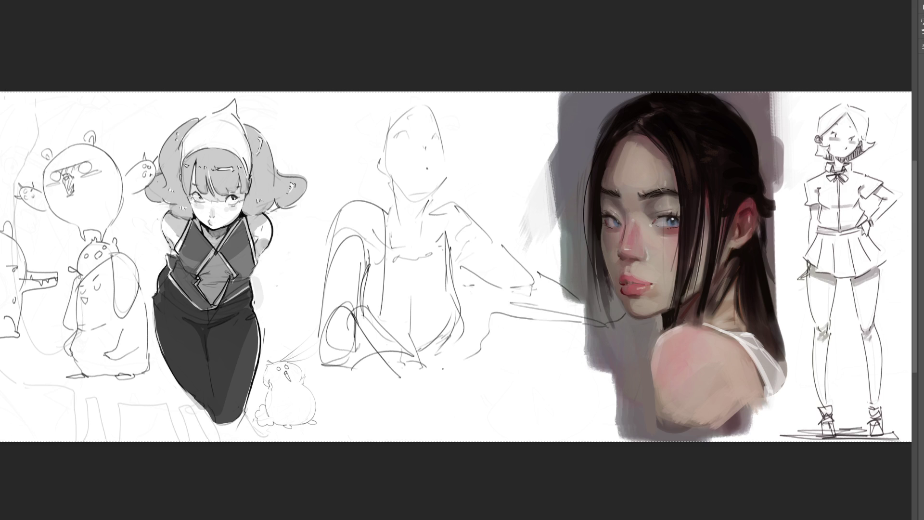
Add curves along the figure's bottom, then erase the upper torso with the soft eraser
drag(324, 372, 430, 366)
drag(318, 422, 433, 397)
drag(326, 438, 389, 431)
drag(434, 395, 538, 421)
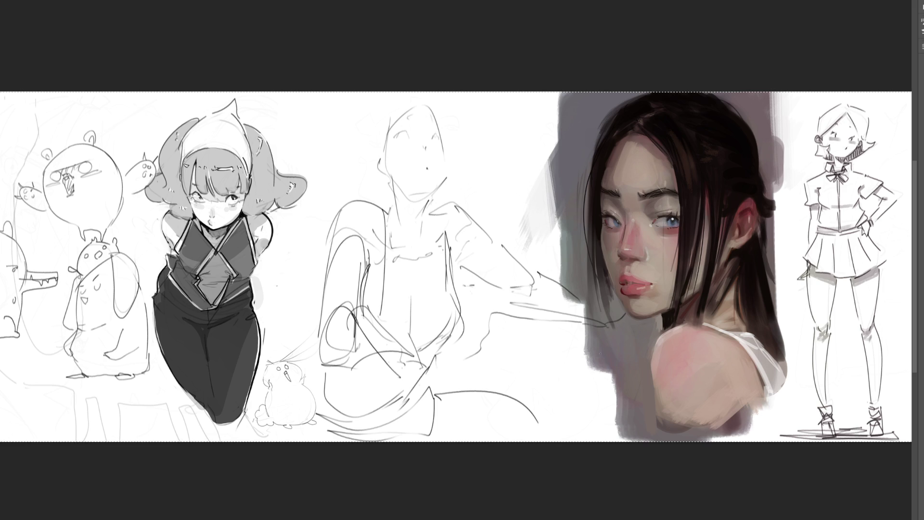
key(e)
mouse_move(433, 145)
mouse_down()
mouse_move(353, 383)
mouse_move(392, 175)
mouse_move(557, 382)
mouse_move(354, 395)
mouse_up()
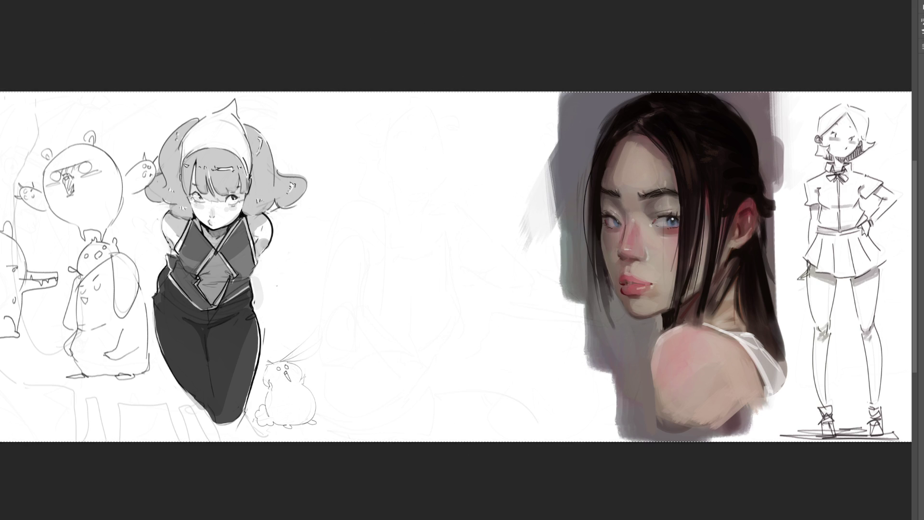
Outline a new round head with V-shaped chin and strengthened sides in the cleared space
mouse_move(365, 202)
mouse_down()
mouse_move(347, 152)
mouse_move(377, 117)
mouse_move(421, 184)
mouse_move(414, 214)
mouse_up()
mouse_move(358, 198)
mouse_down()
mouse_move(374, 205)
mouse_move(373, 194)
mouse_move(384, 192)
mouse_move(376, 195)
mouse_up()
mouse_move(383, 158)
mouse_down()
mouse_move(409, 136)
mouse_move(414, 178)
mouse_move(342, 178)
mouse_move(372, 193)
mouse_up()
mouse_move(435, 168)
mouse_down()
mouse_move(404, 204)
mouse_move(377, 215)
mouse_move(408, 210)
mouse_move(398, 233)
mouse_move(396, 224)
mouse_move(409, 251)
mouse_move(448, 184)
mouse_up()
drag(438, 152, 417, 205)
drag(451, 156, 446, 174)
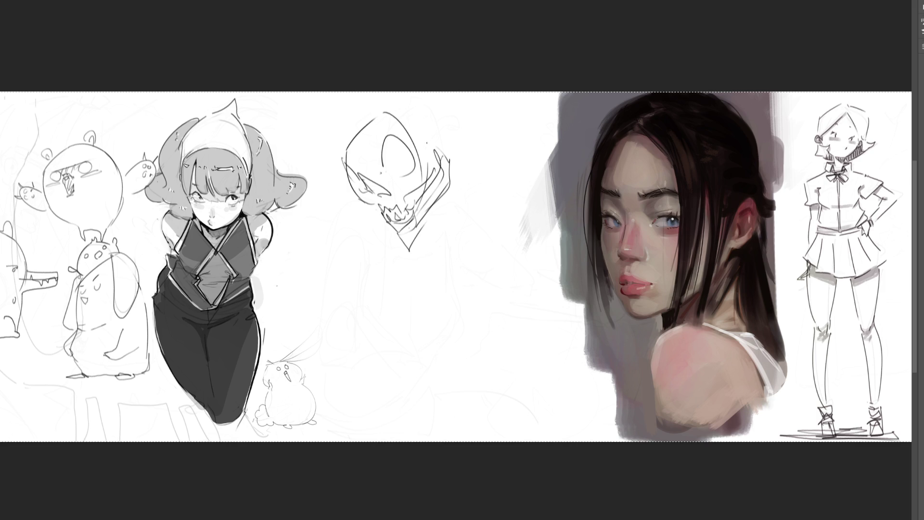
drag(390, 109, 419, 155)
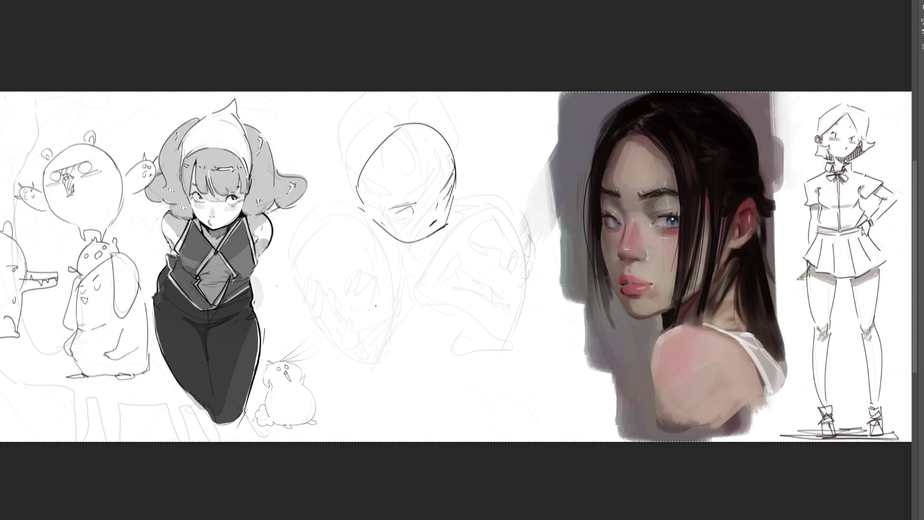
Draw a curved capsule shape below the head and hatch vertical lines inside it
mouse_move(325, 288)
mouse_down()
mouse_move(375, 250)
mouse_move(399, 282)
mouse_up()
drag(293, 264, 311, 279)
drag(321, 213, 378, 255)
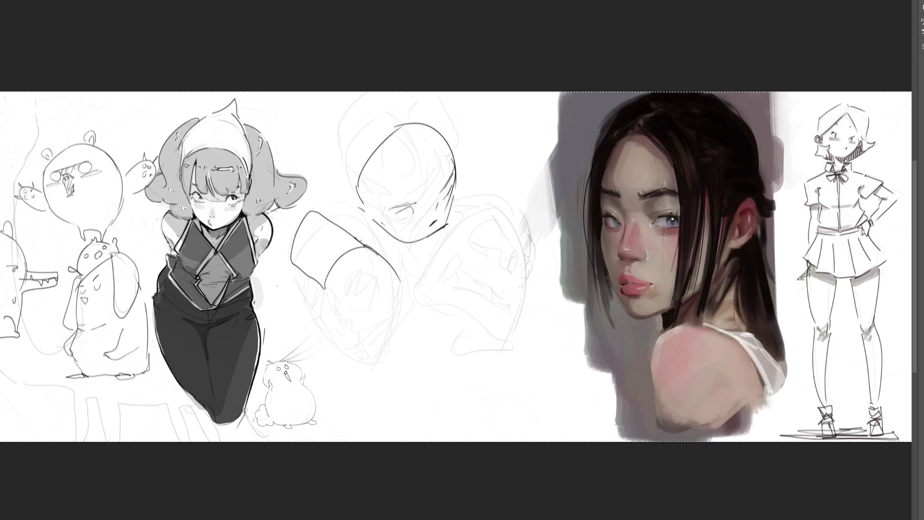
drag(308, 216, 319, 266)
mouse_move(319, 225)
mouse_down()
mouse_move(330, 266)
mouse_move(344, 279)
mouse_up()
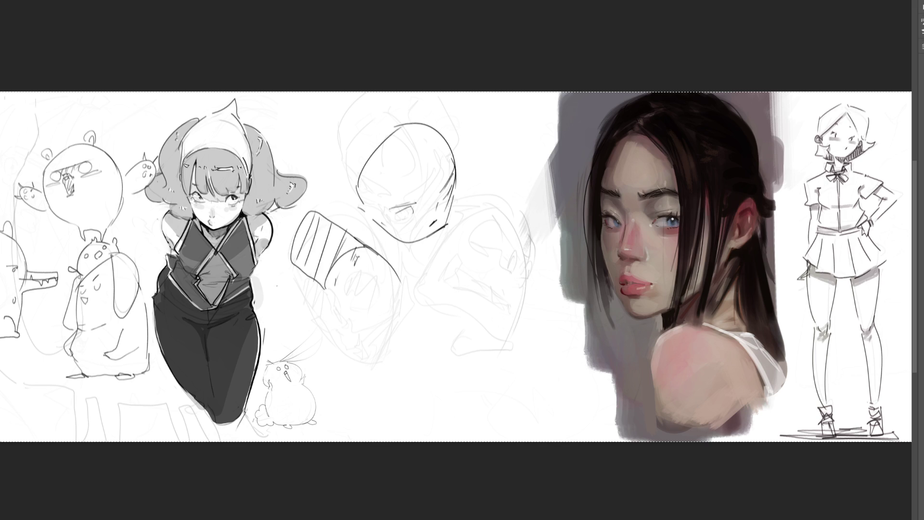
mouse_move(336, 281)
mouse_down()
mouse_move(342, 293)
mouse_move(354, 278)
mouse_up()
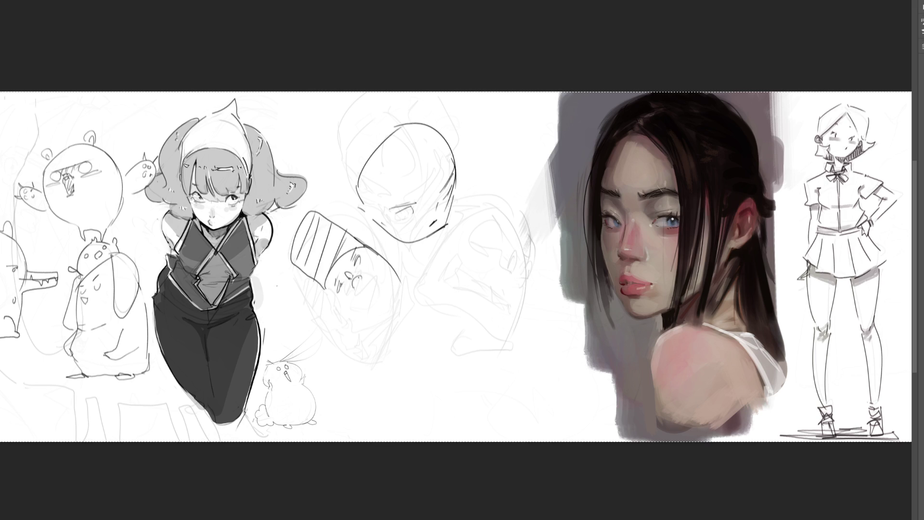
Close a small chick face into an oval at the capsule's end and darken its edges
mouse_move(338, 315)
mouse_down()
mouse_move(374, 248)
mouse_move(363, 315)
mouse_up()
mouse_move(383, 258)
mouse_down()
mouse_move(401, 306)
mouse_move(377, 314)
mouse_up()
mouse_move(390, 259)
mouse_down()
mouse_move(393, 288)
mouse_move(404, 271)
mouse_up()
drag(379, 325, 389, 318)
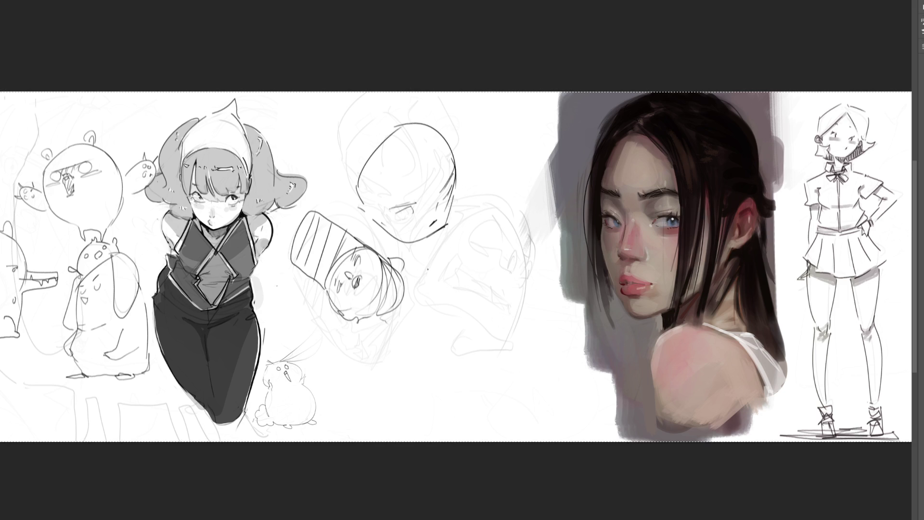
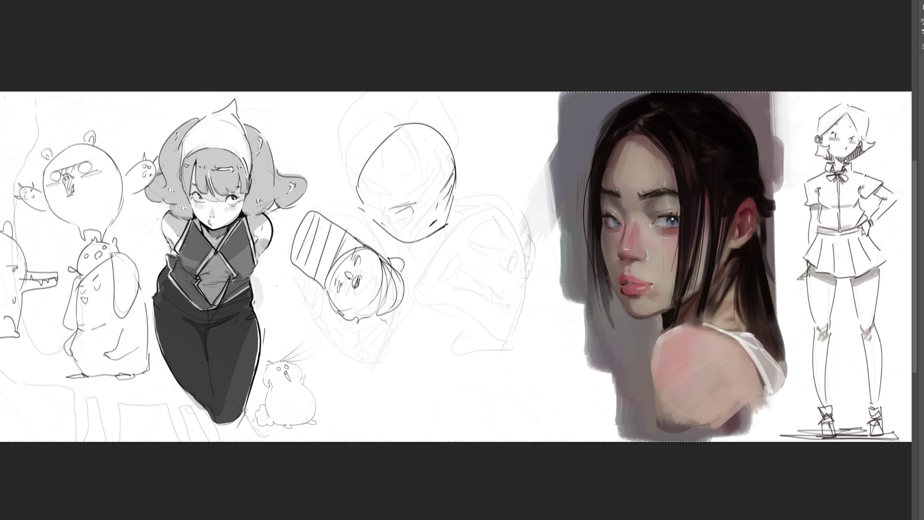
Sweep a large soft eraser across the middle head and creature sketches to fade them to faint traces
mouse_move(426, 272)
mouse_down()
mouse_move(392, 166)
mouse_move(433, 154)
mouse_move(485, 248)
mouse_move(314, 265)
mouse_move(506, 278)
mouse_move(457, 169)
mouse_move(351, 289)
mouse_move(486, 242)
mouse_move(547, 309)
mouse_move(578, 258)
mouse_up()
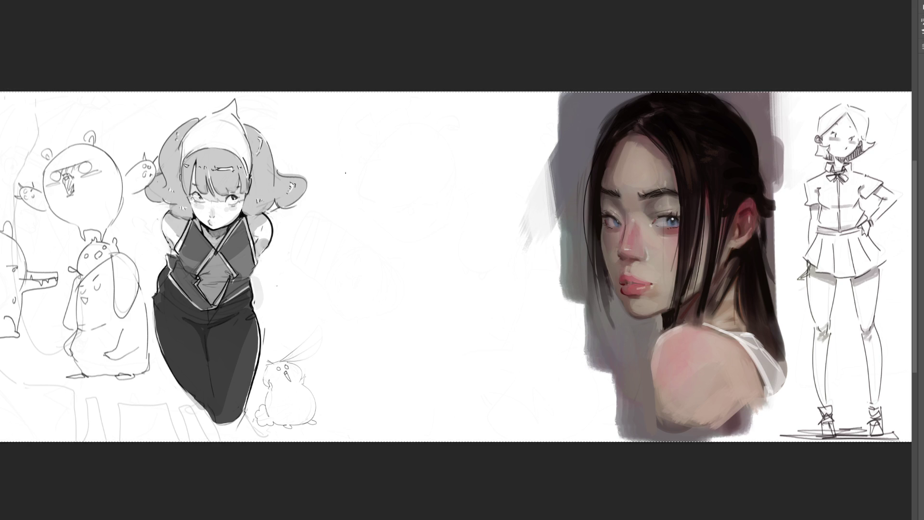
Sketch the new face's features: two eyes with lashes, nose, mouth, round cheeks and tongue
drag(430, 159, 457, 143)
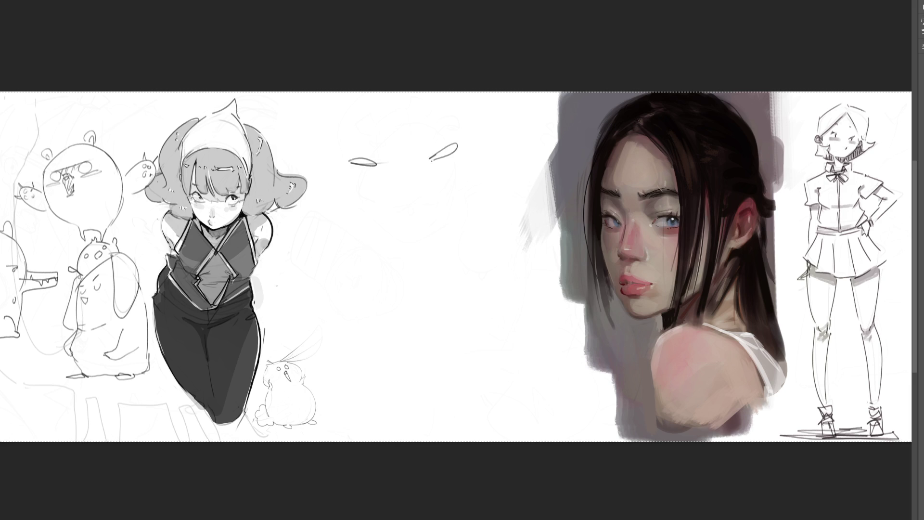
drag(354, 193, 443, 181)
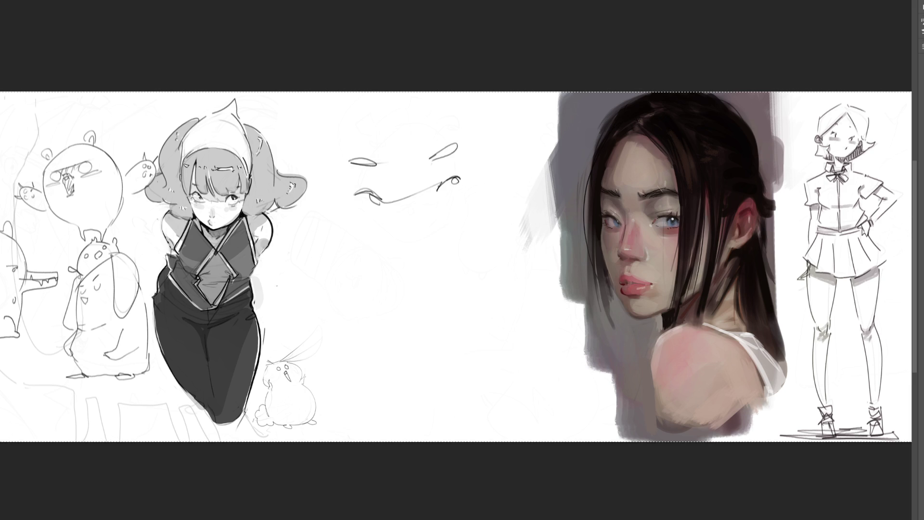
drag(367, 214, 381, 212)
drag(442, 203, 467, 206)
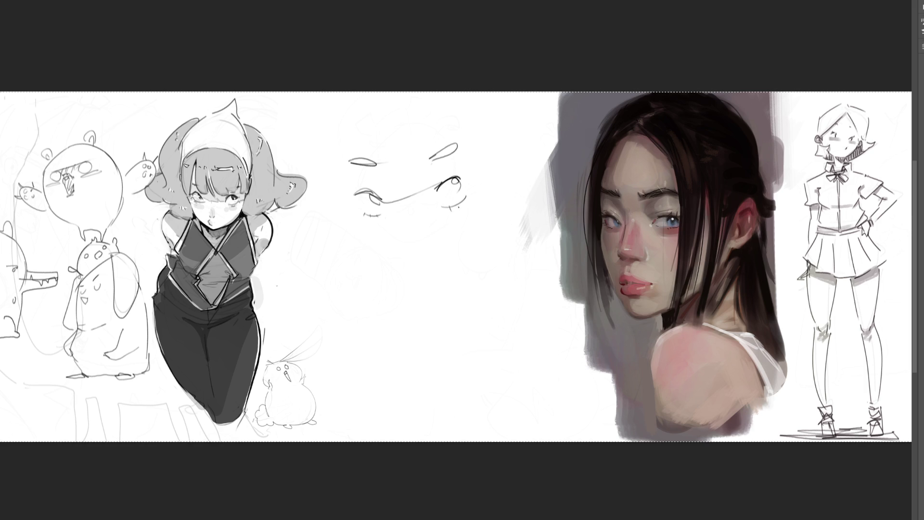
drag(404, 244, 420, 250)
click(407, 273)
drag(414, 278, 435, 281)
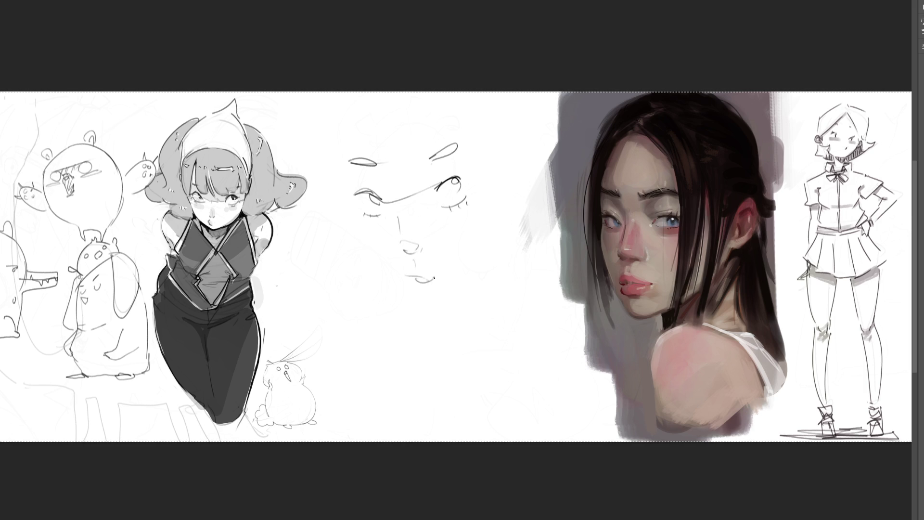
mouse_move(476, 209)
mouse_down()
mouse_move(452, 242)
mouse_move(488, 231)
mouse_up()
drag(382, 230, 364, 243)
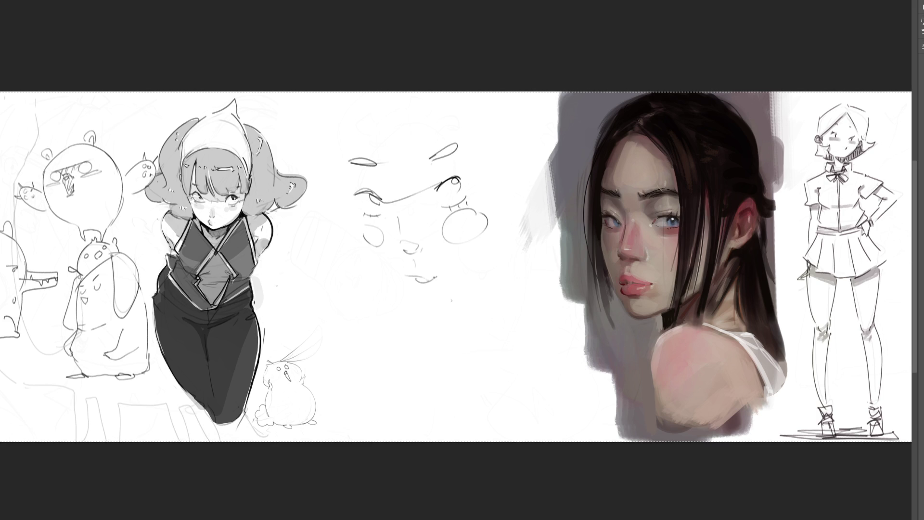
drag(413, 278, 428, 309)
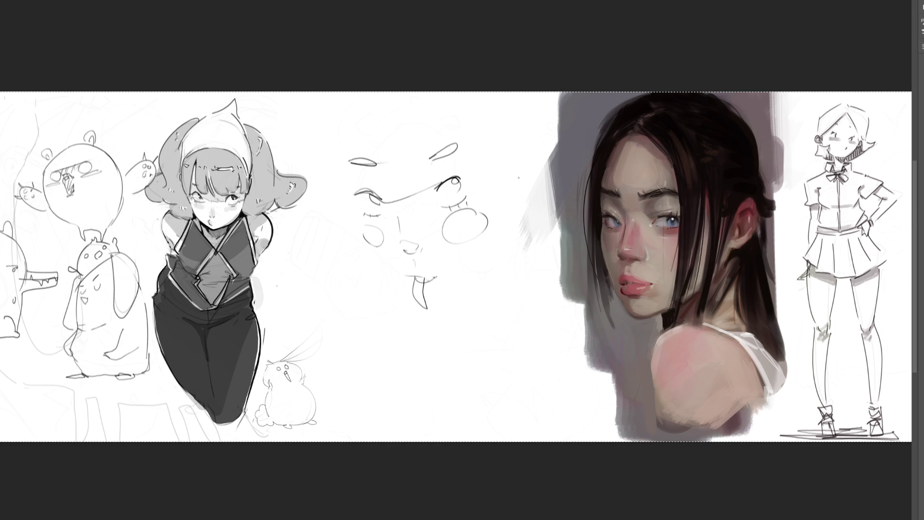
Draw the head outline with forehead curve, cheek and jaw lines, and an ear beside the face
drag(345, 163, 474, 135)
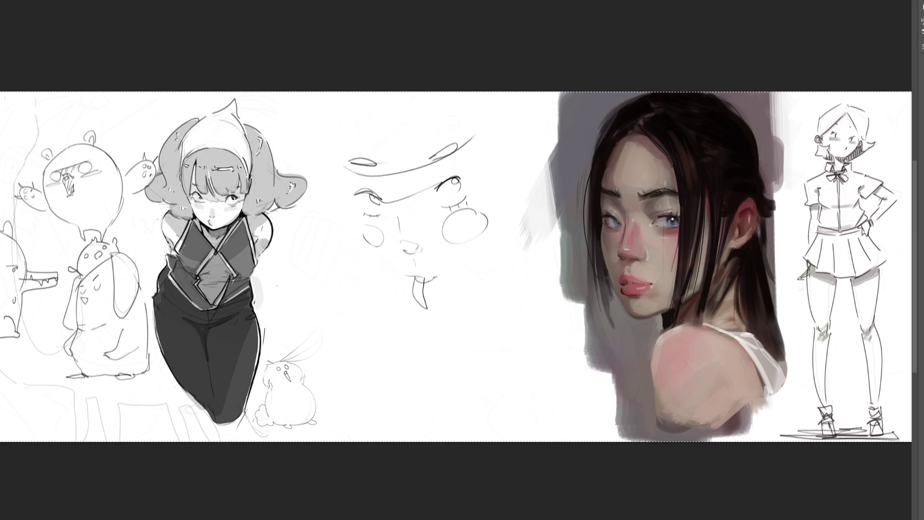
drag(330, 167, 385, 249)
drag(428, 304, 499, 214)
drag(410, 203, 499, 212)
drag(349, 252, 389, 279)
drag(337, 174, 483, 156)
drag(386, 218, 458, 211)
drag(514, 147, 504, 180)
drag(353, 249, 305, 217)
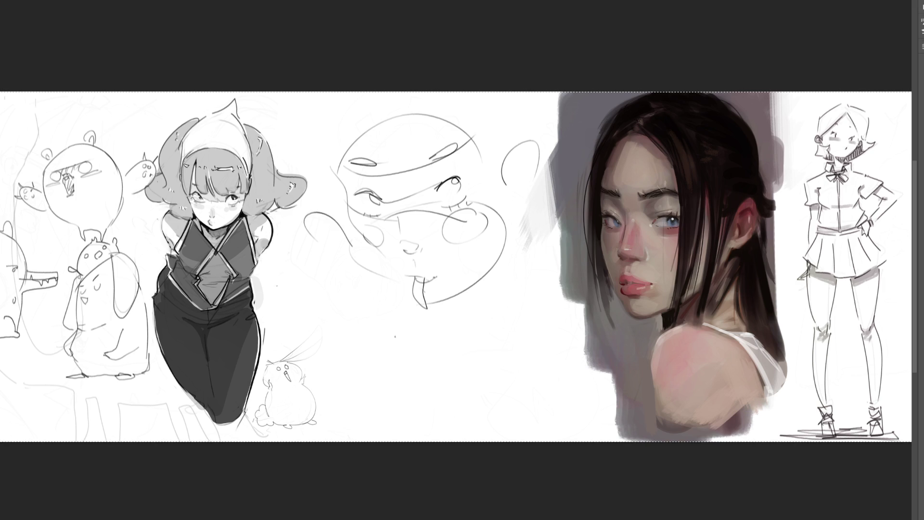
Add a large arc and loose body curves below the face
drag(357, 334, 477, 316)
mouse_move(445, 372)
mouse_down()
mouse_move(401, 381)
mouse_move(429, 402)
mouse_up()
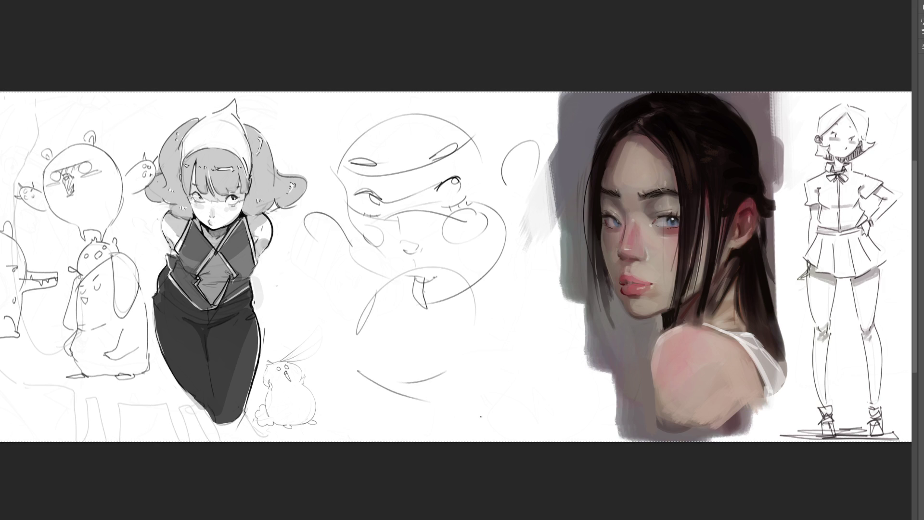
mouse_move(358, 364)
mouse_down()
mouse_move(460, 396)
mouse_move(480, 355)
mouse_move(564, 405)
mouse_up()
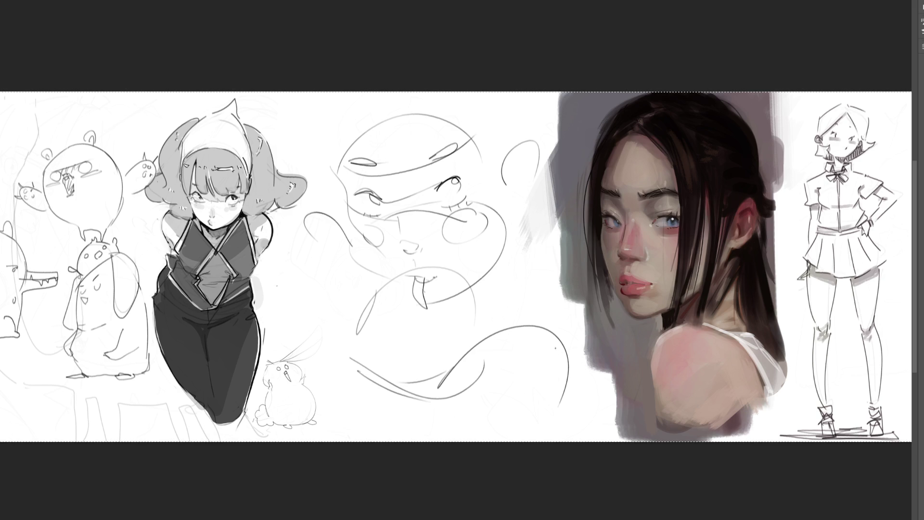
key(3)
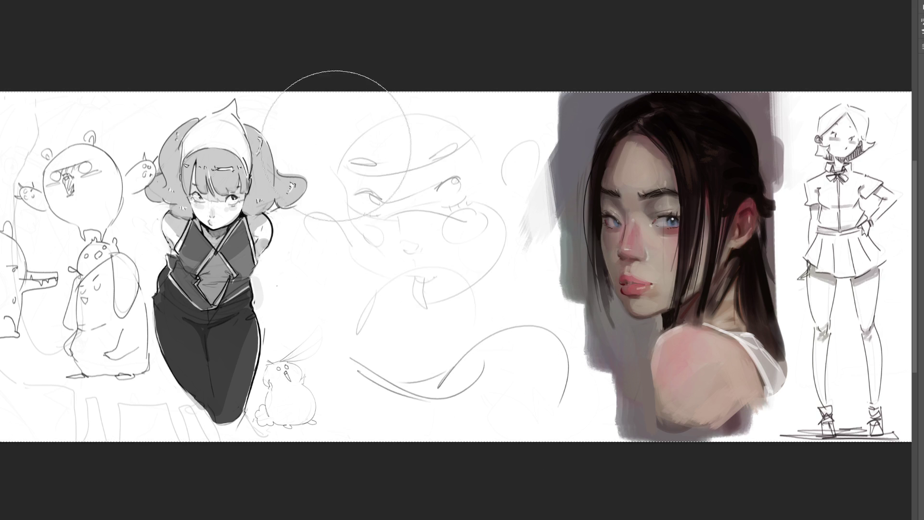
Rub out the centre face sketch and its faint leftovers, then begin a hand outline stroke
drag(487, 165, 499, 166)
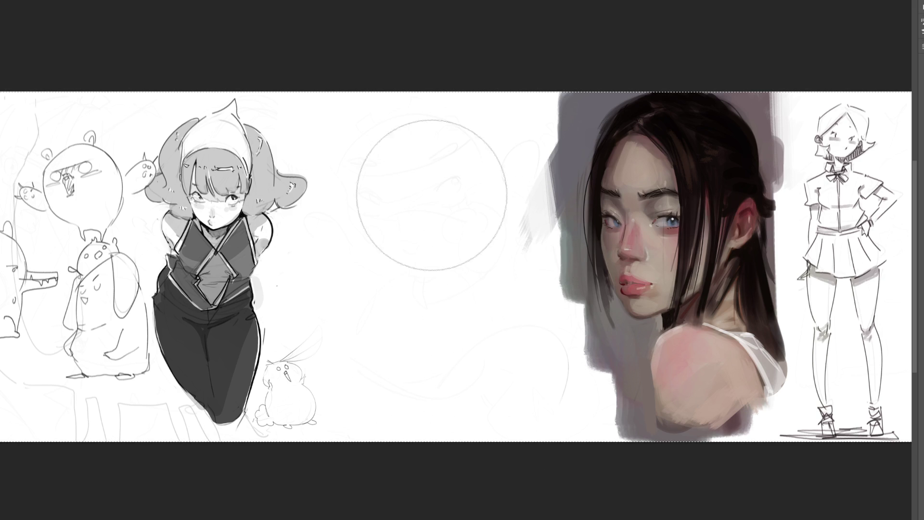
drag(488, 239, 577, 412)
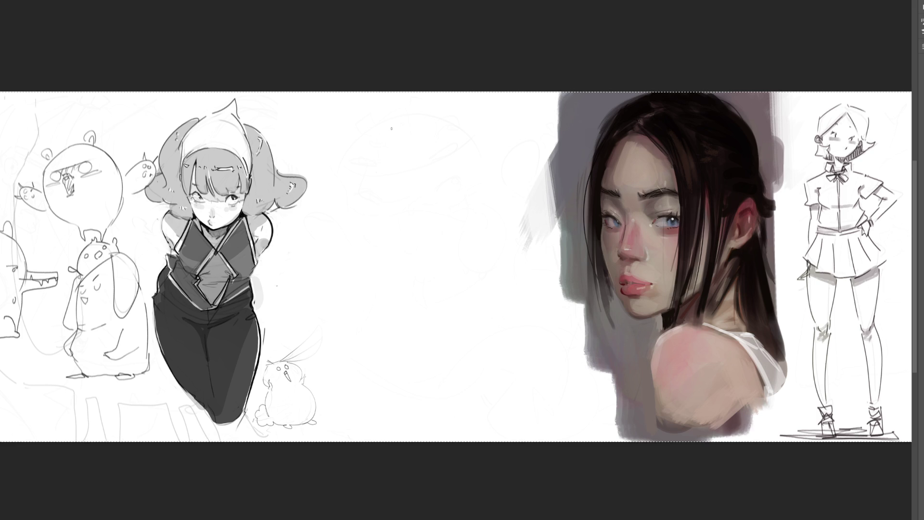
mouse_move(367, 186)
mouse_down()
mouse_move(366, 203)
mouse_move(377, 160)
mouse_up()
Sketch a quick hand study with three finger lines, fingertips and both side contours
drag(379, 211, 409, 166)
drag(396, 216, 427, 184)
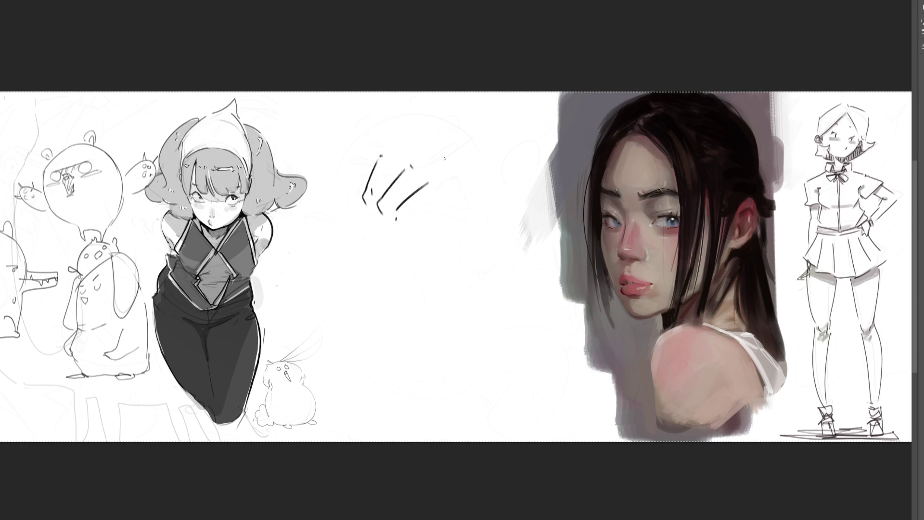
drag(411, 221, 443, 202)
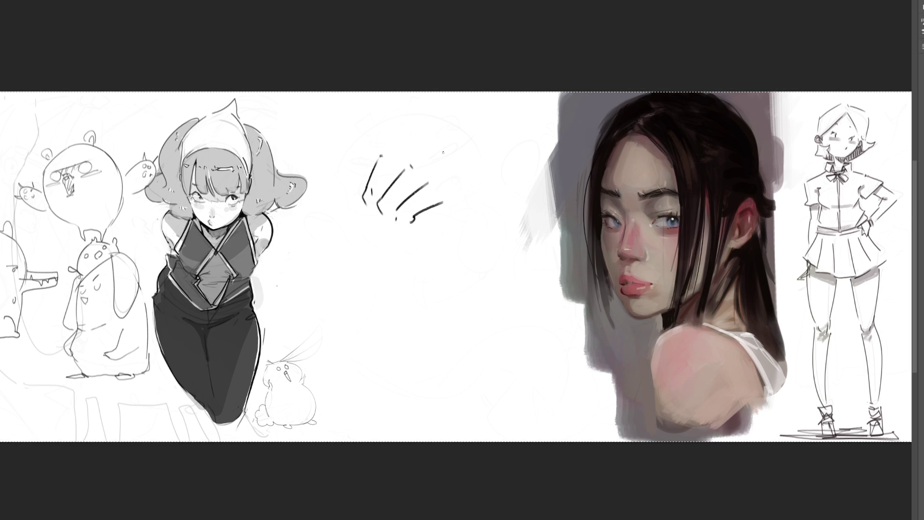
drag(366, 204, 374, 281)
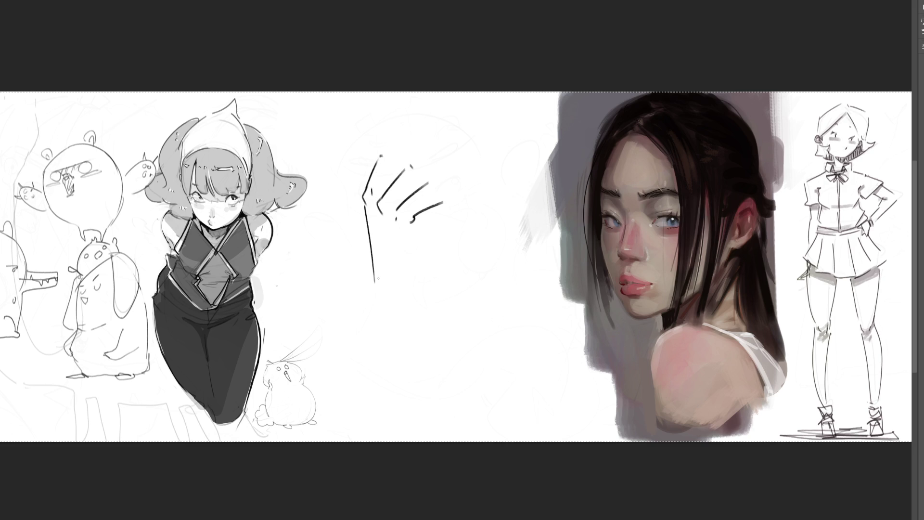
drag(425, 221, 422, 300)
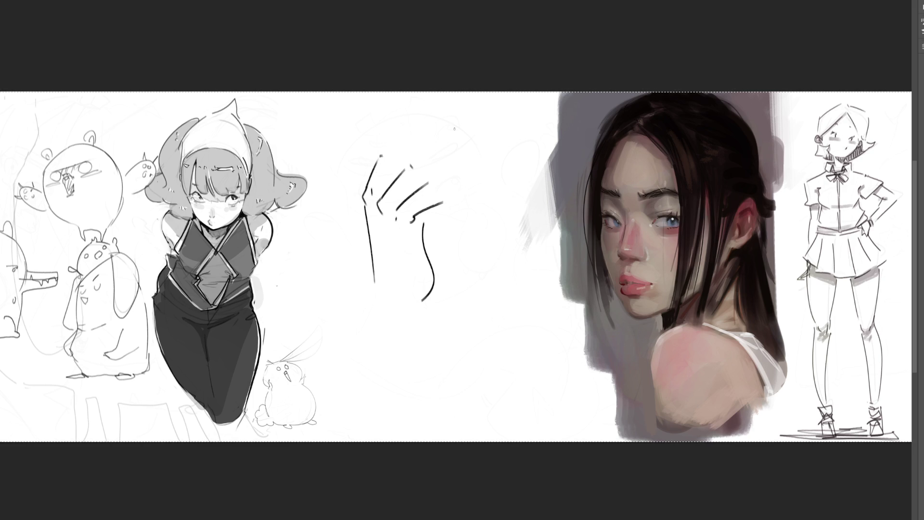
drag(419, 160, 479, 212)
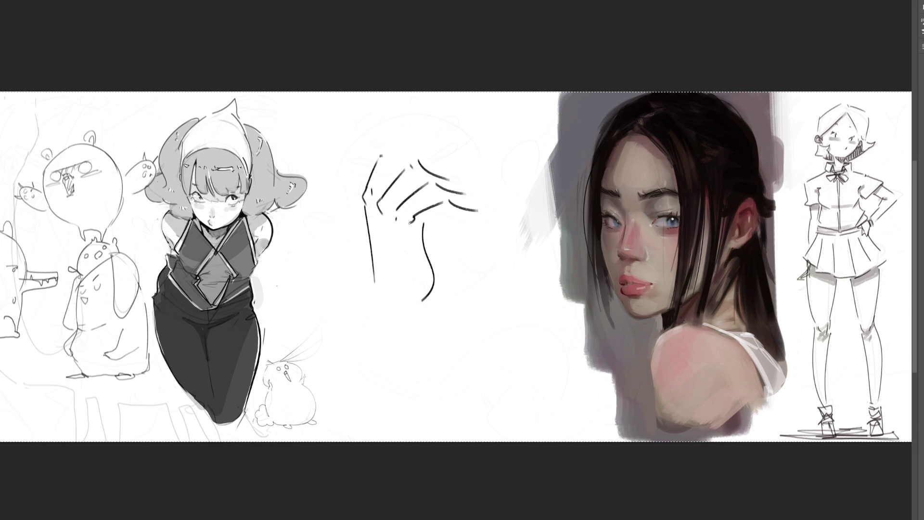
mouse_move(374, 288)
mouse_down()
mouse_move(415, 321)
mouse_move(374, 297)
mouse_move(408, 326)
mouse_move(355, 390)
mouse_up()
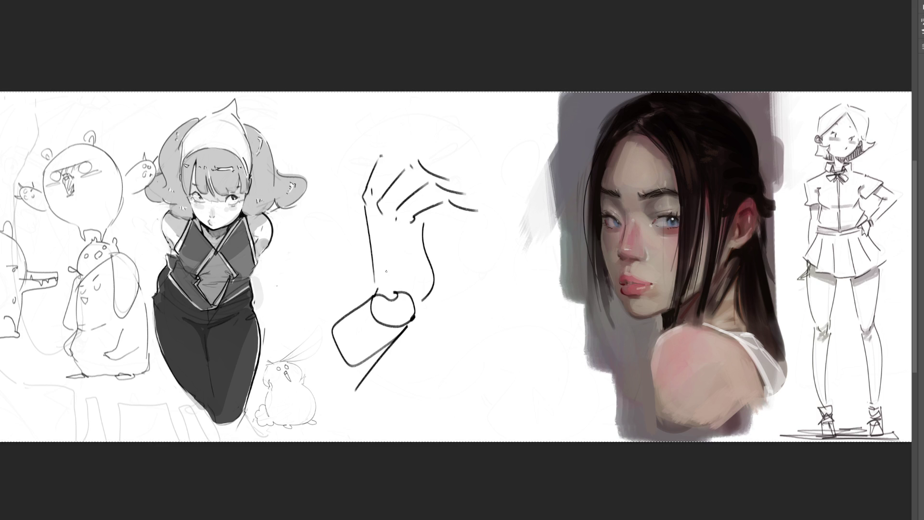
mouse_move(380, 150)
mouse_down()
mouse_move(448, 119)
mouse_move(420, 145)
mouse_up()
drag(422, 225, 468, 216)
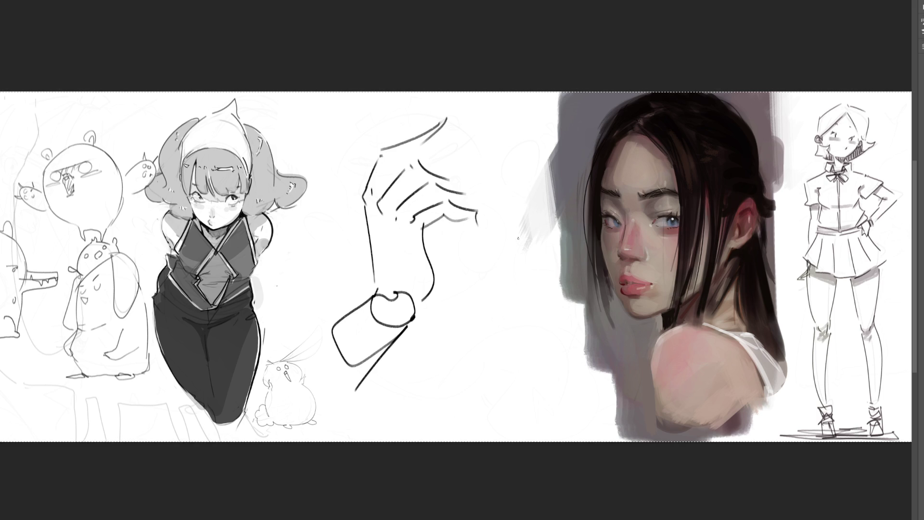
Wipe the hand sketch out again with an enlarged eraser
key(bracketright)
key(bracketright)
key(bracketright)
mouse_move(490, 250)
mouse_down()
mouse_move(392, 176)
mouse_move(443, 154)
mouse_move(371, 289)
mouse_move(353, 378)
mouse_move(403, 155)
mouse_move(381, 474)
mouse_move(388, 227)
mouse_up()
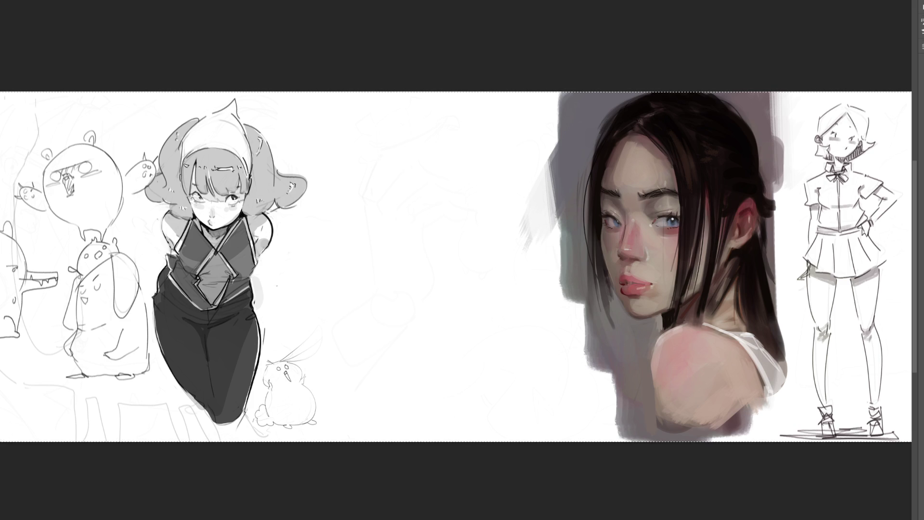
Clear the current selection, then select the entire canvas
key(ctrl+d)
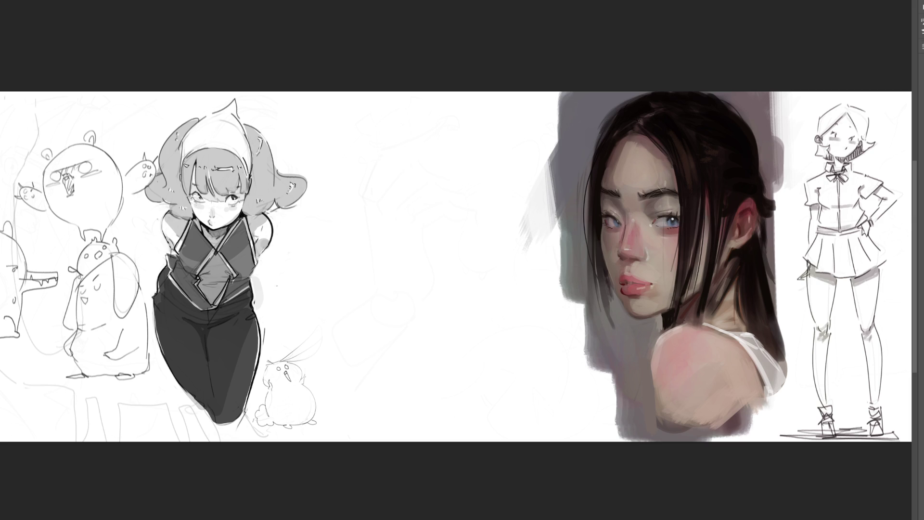
key(ctrl+a)
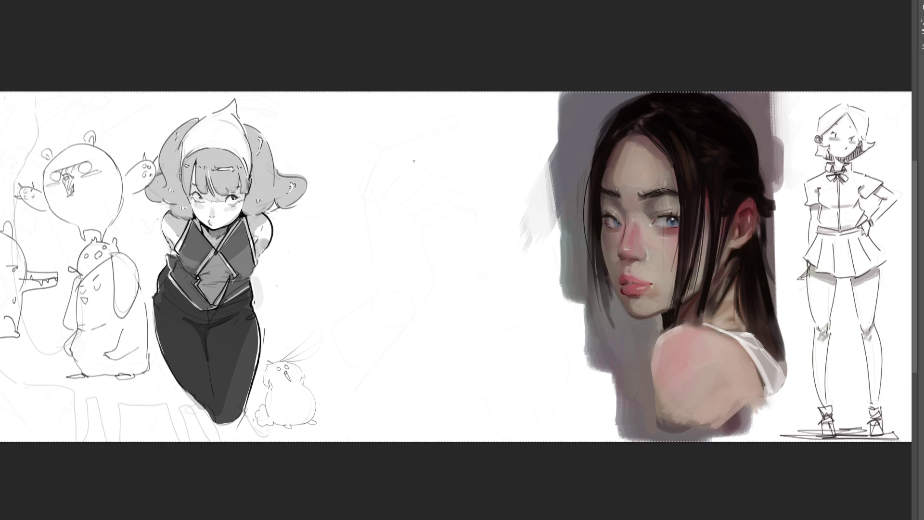
Outline a pointing finger with knuckle and the curled fingers beneath it, left of the portrait
mouse_move(419, 159)
mouse_down()
mouse_move(440, 132)
mouse_move(460, 167)
mouse_up()
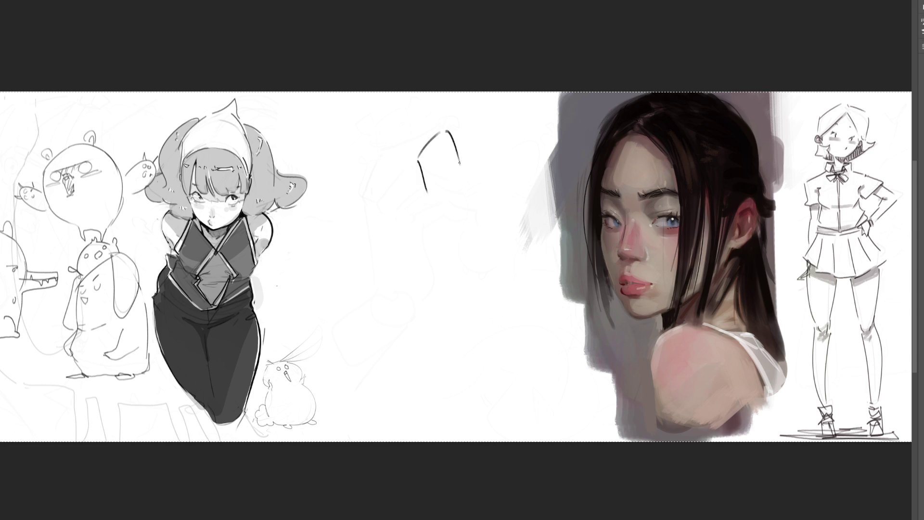
mouse_move(427, 192)
mouse_down()
mouse_move(461, 178)
mouse_move(426, 198)
mouse_move(396, 234)
mouse_move(464, 244)
mouse_up()
mouse_move(462, 185)
mouse_down()
mouse_move(465, 240)
mouse_move(456, 248)
mouse_move(478, 271)
mouse_move(486, 255)
mouse_up()
drag(432, 234, 446, 278)
drag(447, 241, 456, 275)
drag(410, 241, 434, 279)
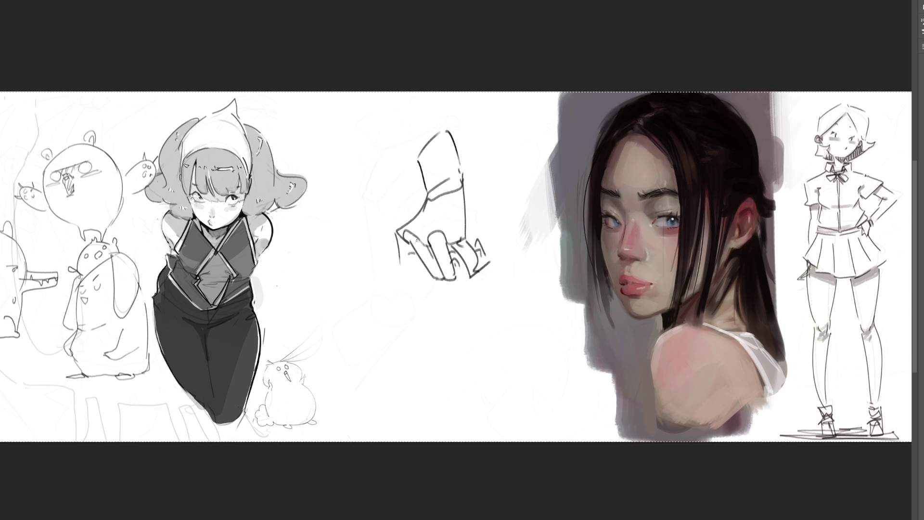
drag(412, 255, 409, 313)
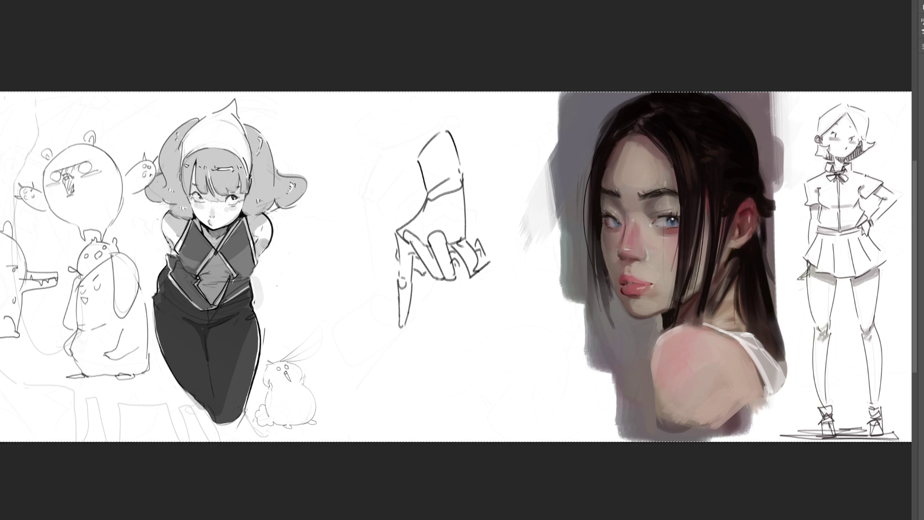
Darken the pointing finger's edge and draw the forearm lines above the hand
drag(462, 180, 471, 240)
drag(449, 123, 463, 180)
drag(409, 116, 426, 189)
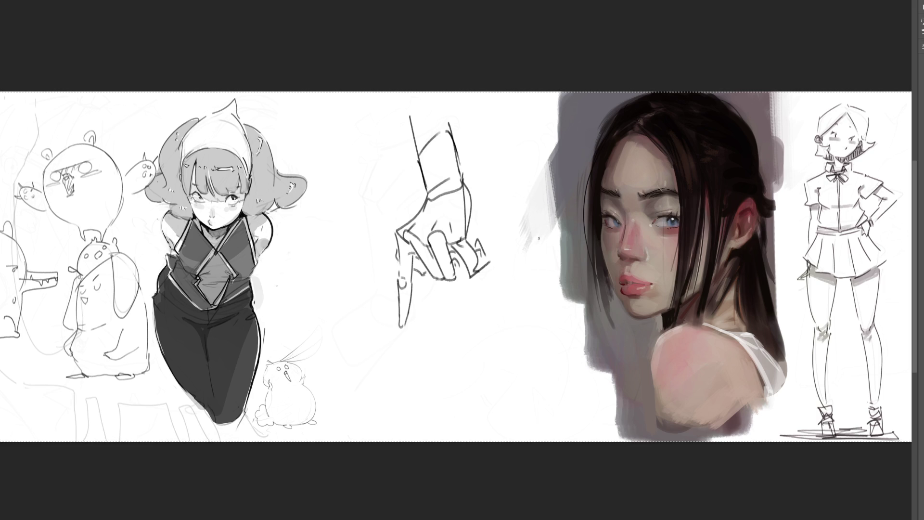
Rough in a boxy second hand below the pointing hand with finger lines, knuckle and wrist connections
drag(465, 358, 488, 384)
drag(470, 354, 504, 328)
drag(499, 359, 504, 363)
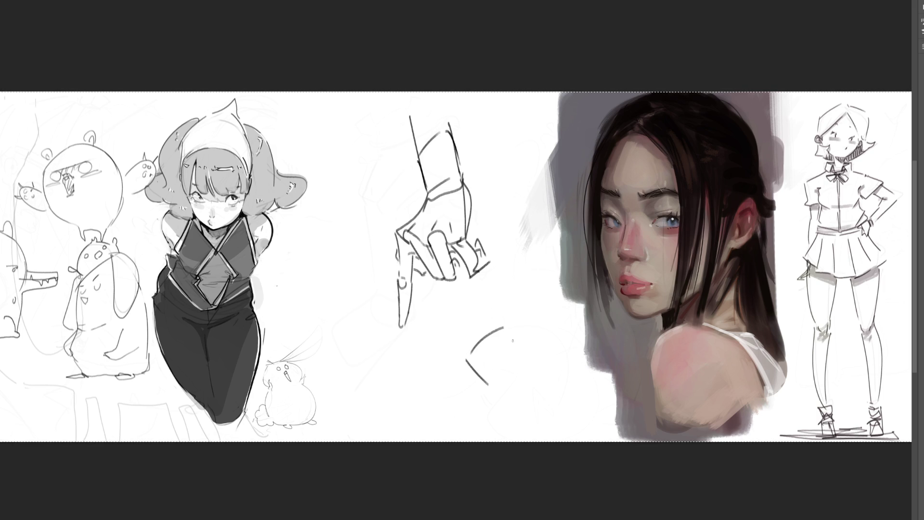
drag(521, 344, 517, 355)
mouse_move(531, 322)
mouse_down()
mouse_move(525, 337)
mouse_move(535, 288)
mouse_up()
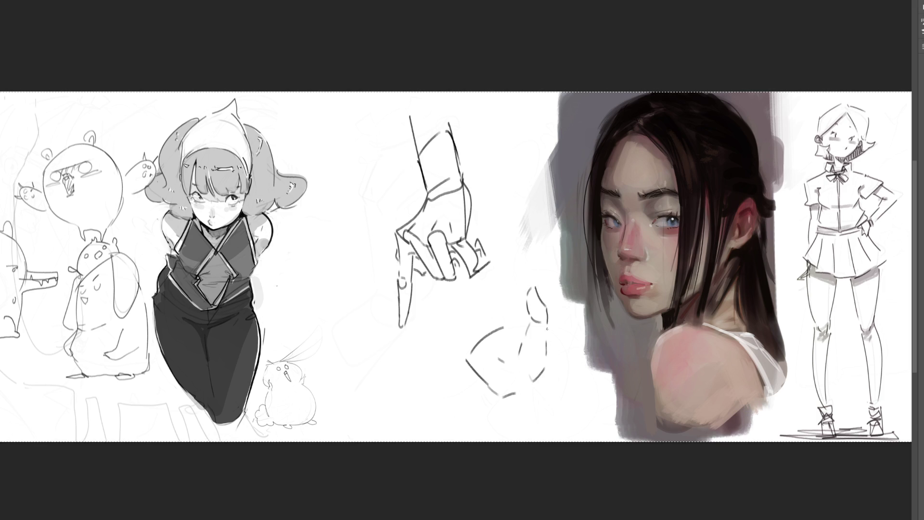
drag(513, 323, 508, 315)
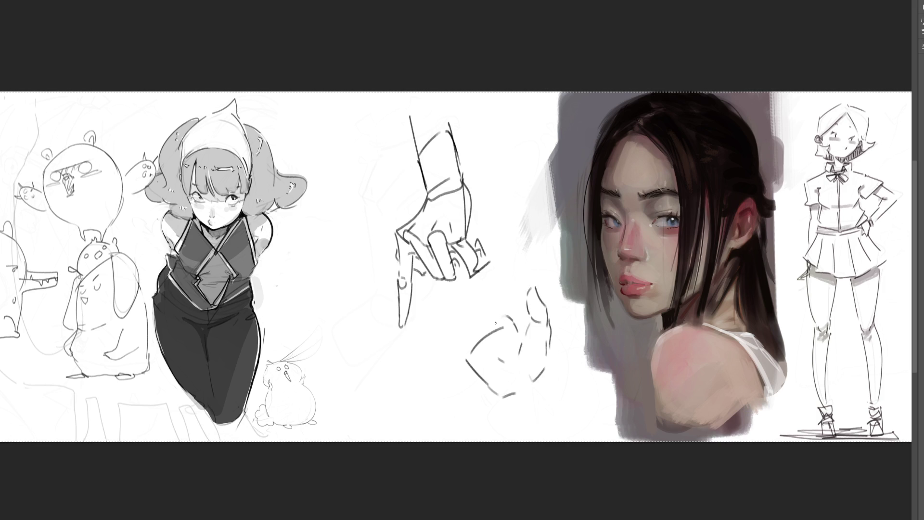
drag(458, 353, 474, 333)
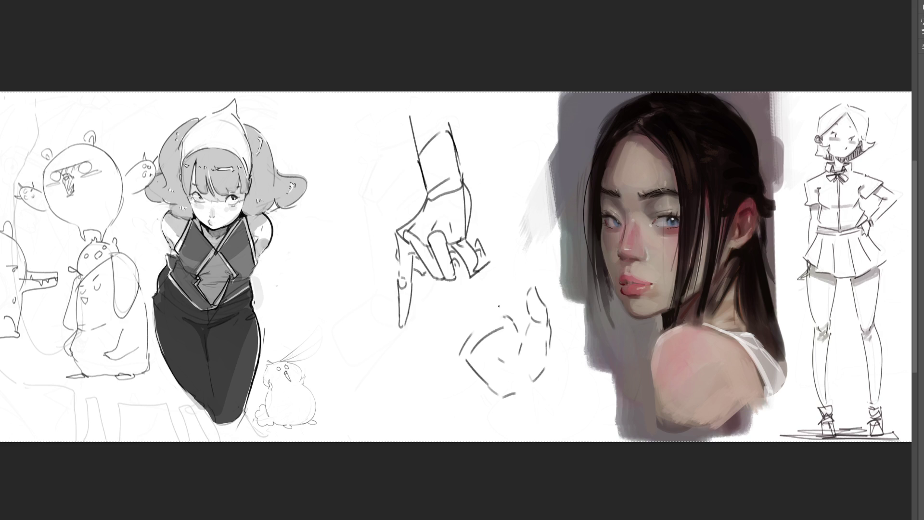
drag(496, 261, 505, 297)
drag(435, 294, 453, 333)
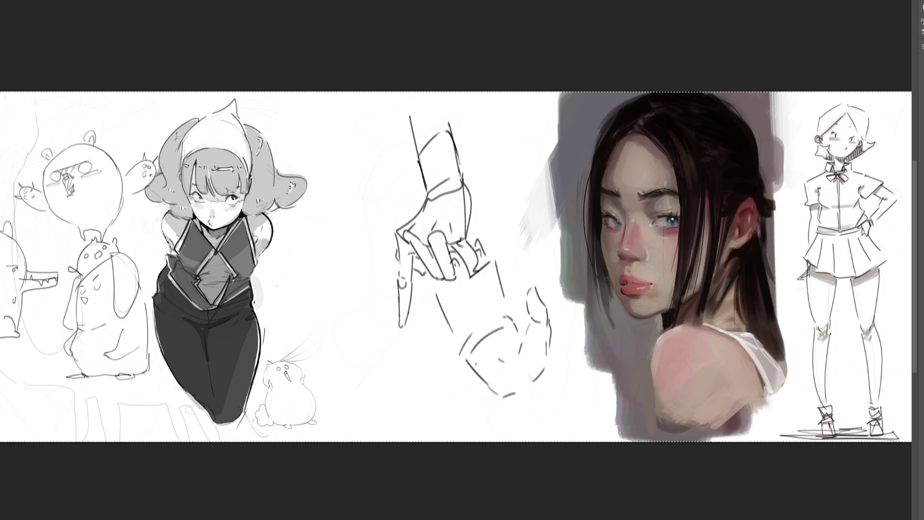
mouse_move(527, 405)
mouse_down()
mouse_move(542, 380)
mouse_move(515, 416)
mouse_move(536, 435)
mouse_up()
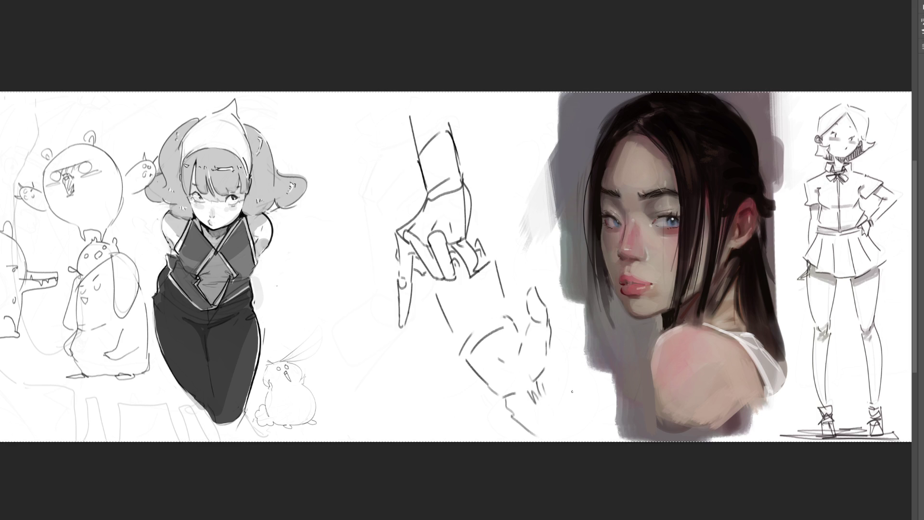
Draw a hand from a hexagonal palm with raised fingers and wrist, plus the start of another hand below
mouse_move(305, 273)
mouse_down()
mouse_move(316, 222)
mouse_move(353, 233)
mouse_move(340, 284)
mouse_up()
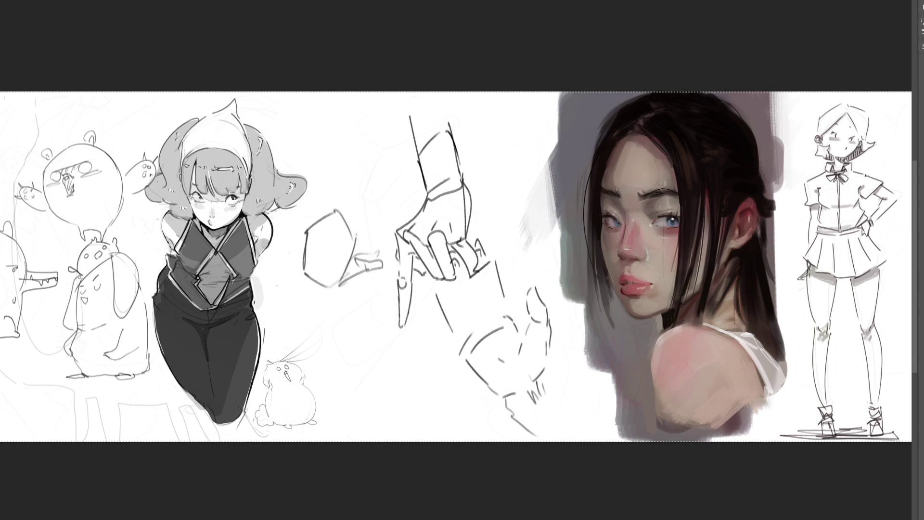
drag(322, 211, 314, 222)
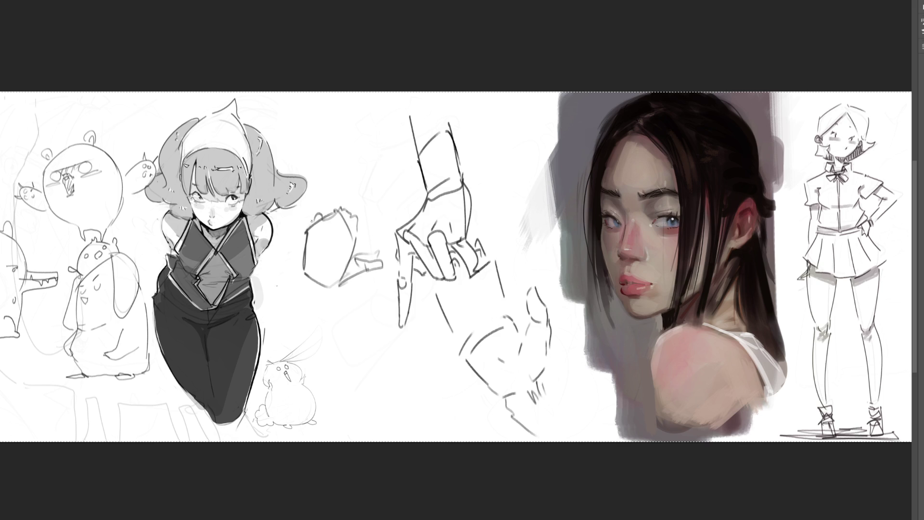
drag(318, 179, 306, 227)
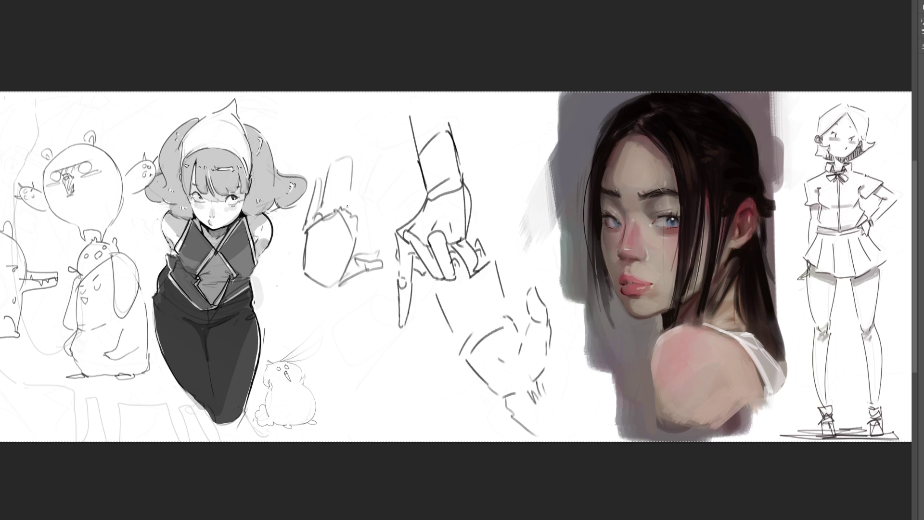
drag(371, 162, 352, 246)
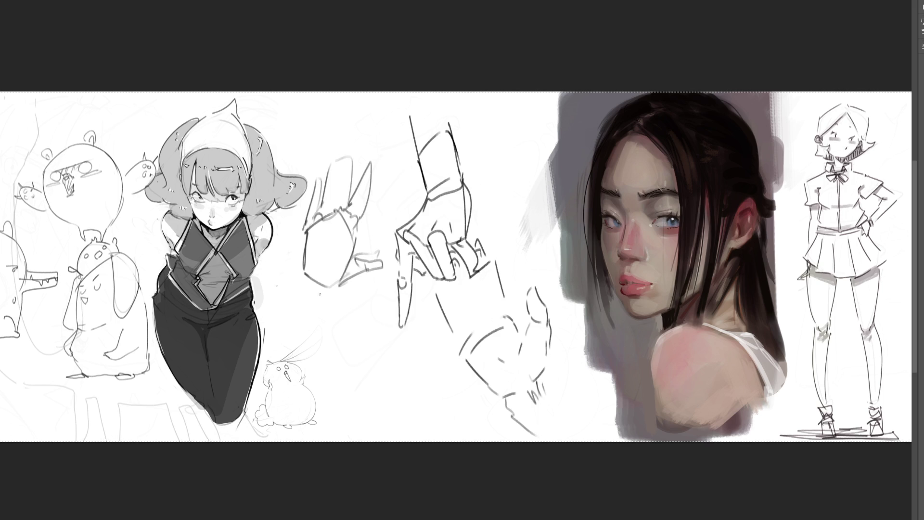
mouse_move(303, 279)
mouse_down()
mouse_move(336, 290)
mouse_move(292, 342)
mouse_up()
mouse_move(333, 292)
mouse_down()
mouse_move(315, 340)
mouse_move(322, 356)
mouse_up()
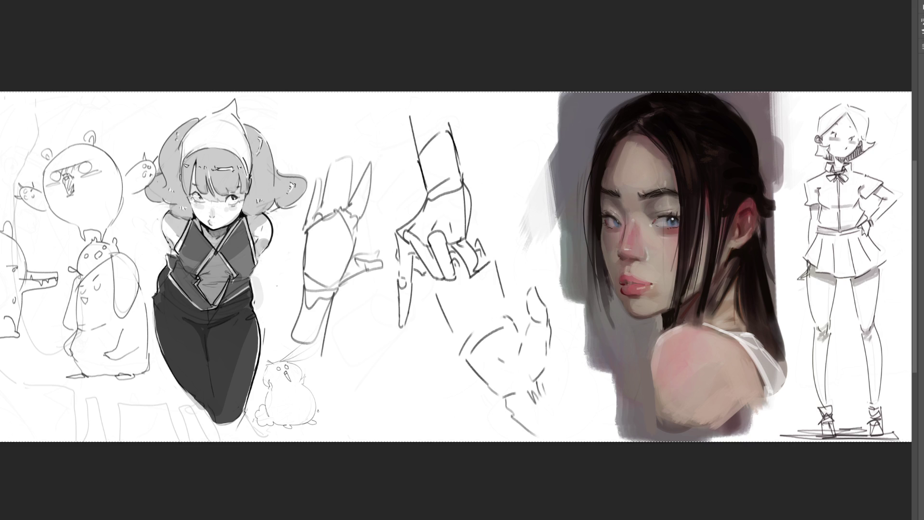
drag(361, 373, 354, 402)
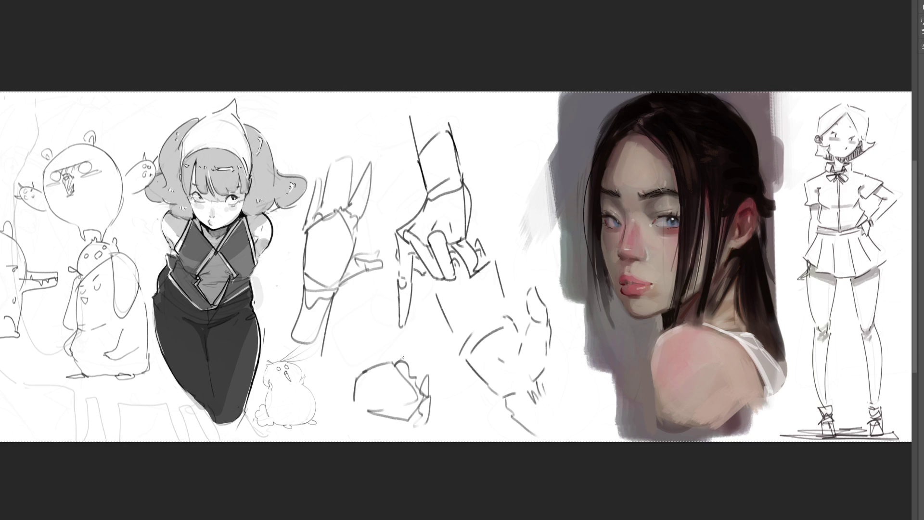
Add fingers and a closing outline to the lower hand sketch
drag(417, 328, 419, 382)
mouse_move(406, 360)
mouse_down()
mouse_move(400, 370)
mouse_move(424, 386)
mouse_up()
mouse_move(366, 399)
mouse_down()
mouse_move(361, 415)
mouse_move(426, 429)
mouse_up()
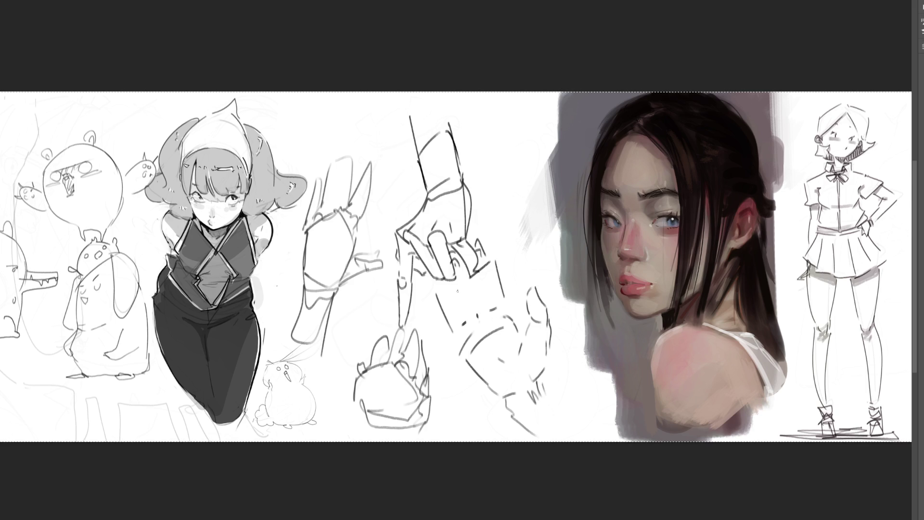
Give the middle hand blocky finger segments and hatched shading
drag(447, 293, 481, 307)
drag(442, 272, 486, 296)
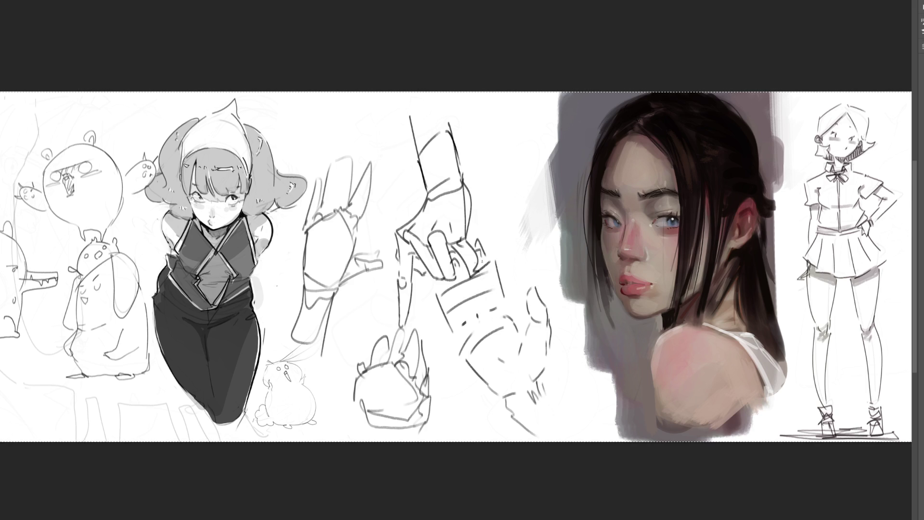
drag(433, 254, 484, 288)
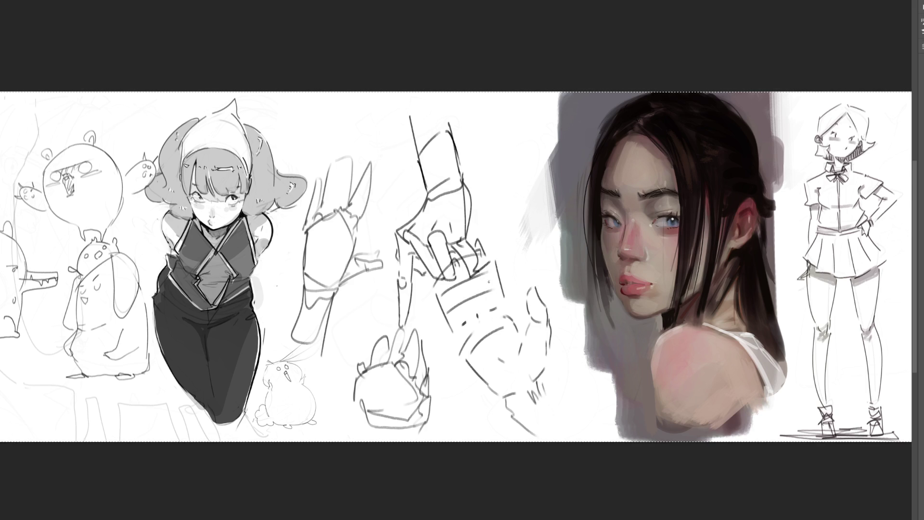
mouse_move(491, 253)
mouse_down()
mouse_move(482, 293)
mouse_move(457, 299)
mouse_up()
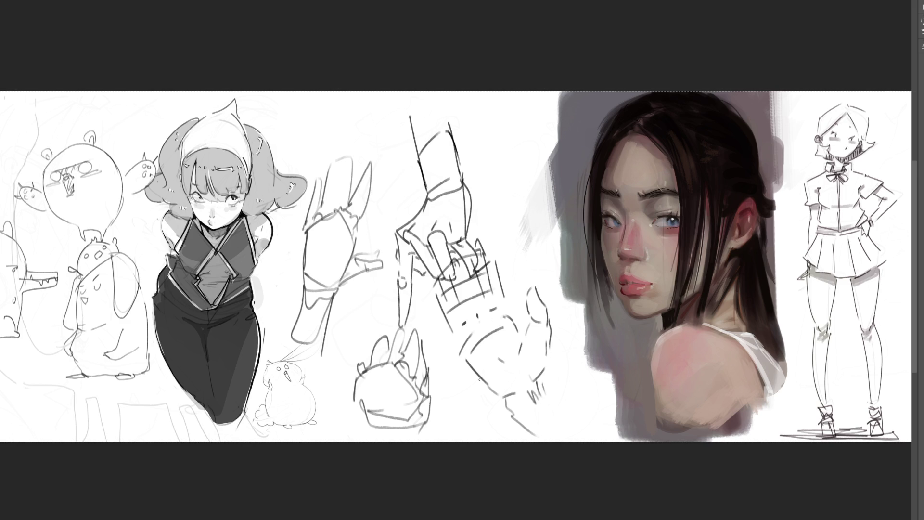
Draw an oval above the hands with short interior lines and a small v mark
drag(480, 168, 527, 198)
drag(482, 156, 508, 205)
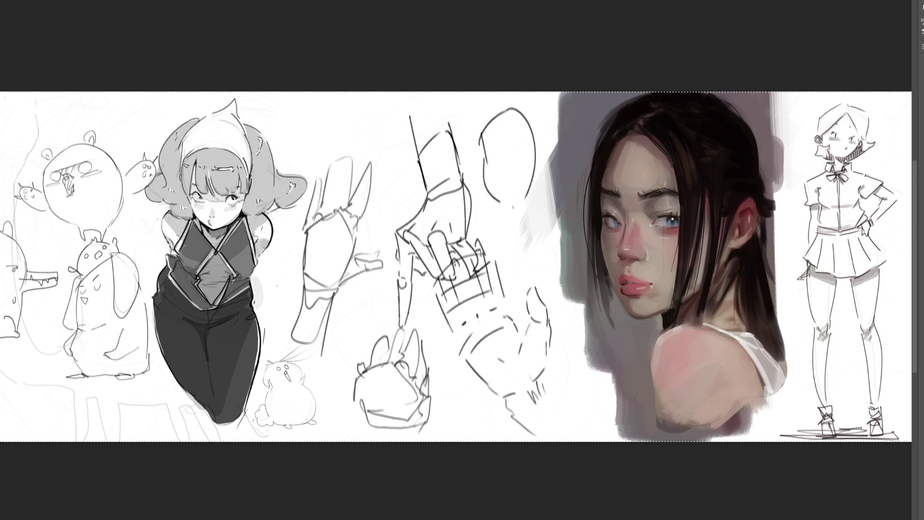
mouse_move(542, 172)
mouse_down()
mouse_move(524, 207)
mouse_move(508, 210)
mouse_up()
drag(519, 165, 526, 177)
mouse_move(497, 186)
mouse_down()
mouse_move(525, 188)
mouse_move(514, 200)
mouse_up()
drag(504, 203, 526, 206)
mouse_move(496, 150)
mouse_down()
mouse_move(519, 156)
mouse_move(477, 145)
mouse_up()
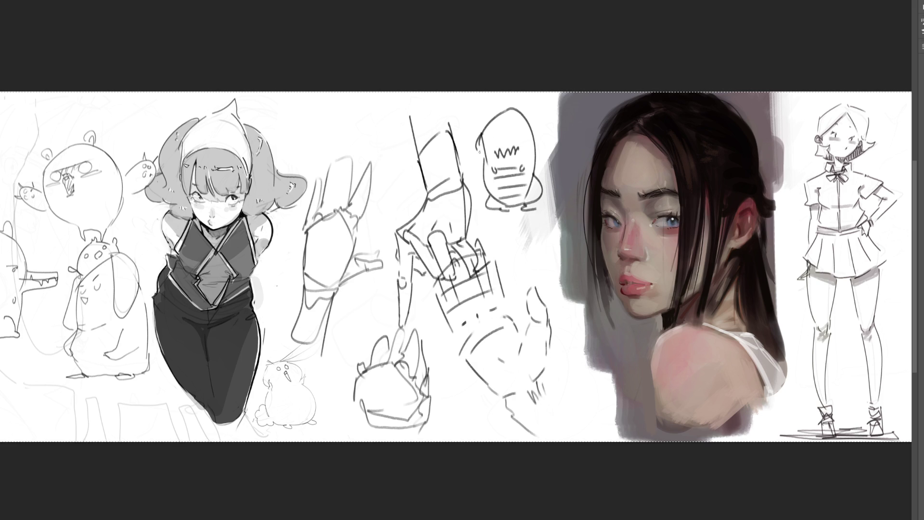
Add ears, spiky tufts and a mouth detail to the creature doodle, then erase stray lines around it
drag(532, 128, 535, 144)
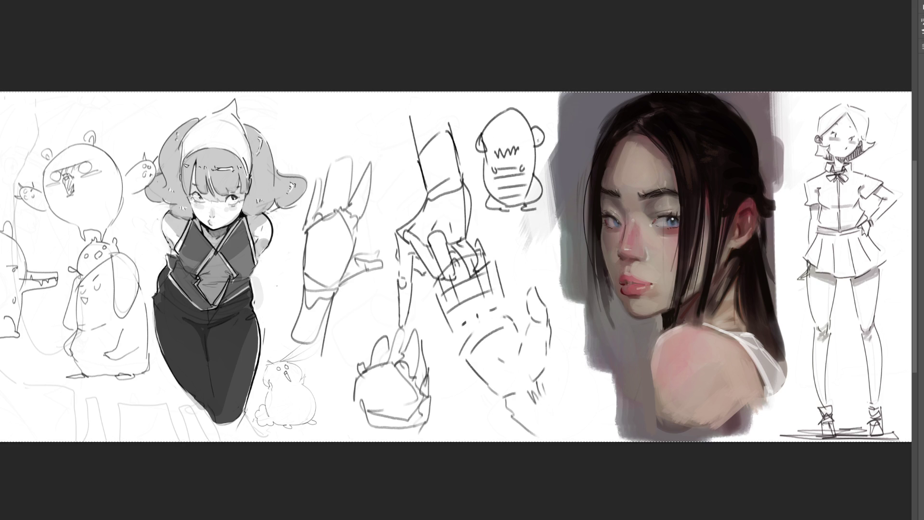
mouse_move(478, 125)
mouse_down()
mouse_move(496, 139)
mouse_move(537, 124)
mouse_move(525, 133)
mouse_up()
drag(490, 108, 492, 119)
mouse_move(535, 154)
mouse_down()
mouse_move(558, 206)
mouse_move(571, 192)
mouse_move(553, 192)
mouse_up()
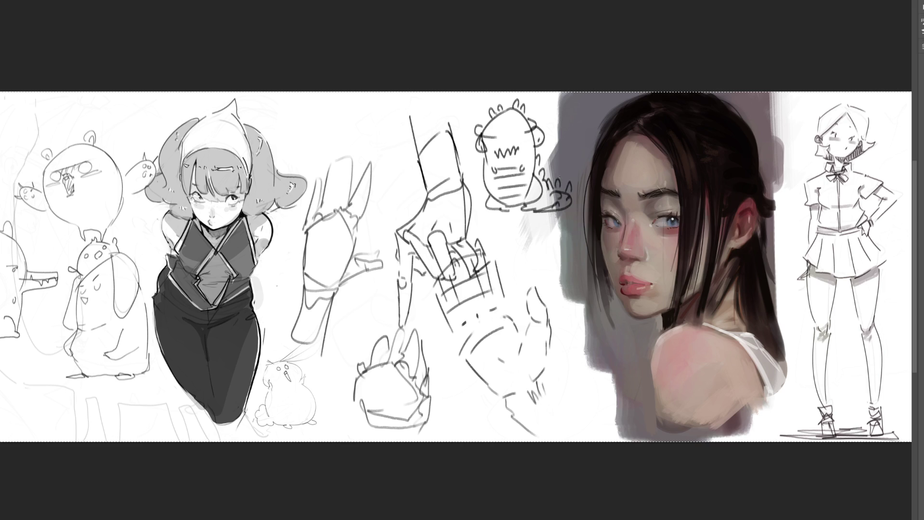
drag(498, 152, 504, 160)
mouse_move(598, 123)
mouse_down()
mouse_move(438, 215)
mouse_move(423, 83)
mouse_move(385, 182)
mouse_up()
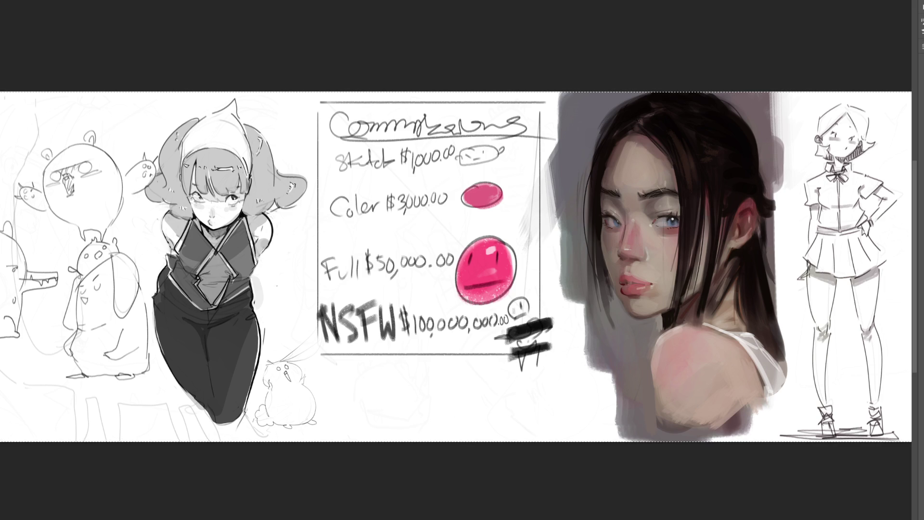
Clear the canvas selection after finishing the price sheet with Ctrl+D
key(ctrl+d)
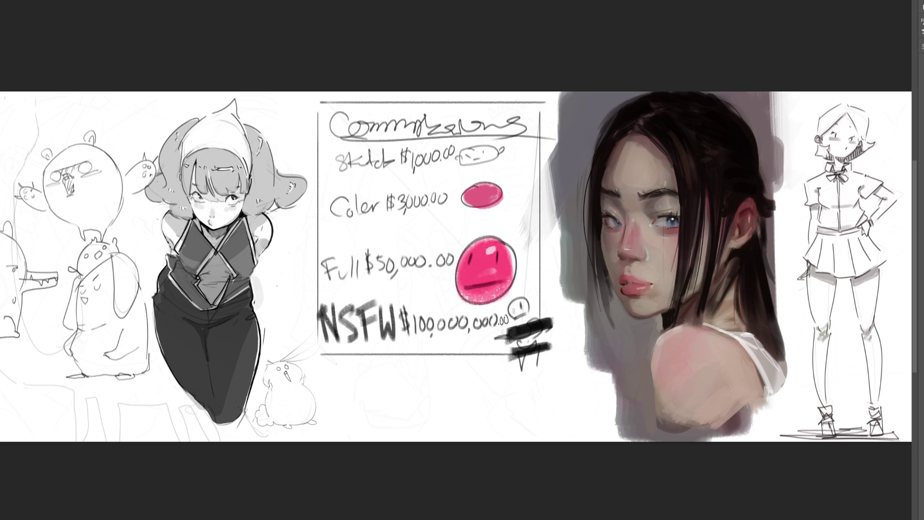
Select the whole canvas and draw a long arched stroke below the price sheet
key(ctrl+a)
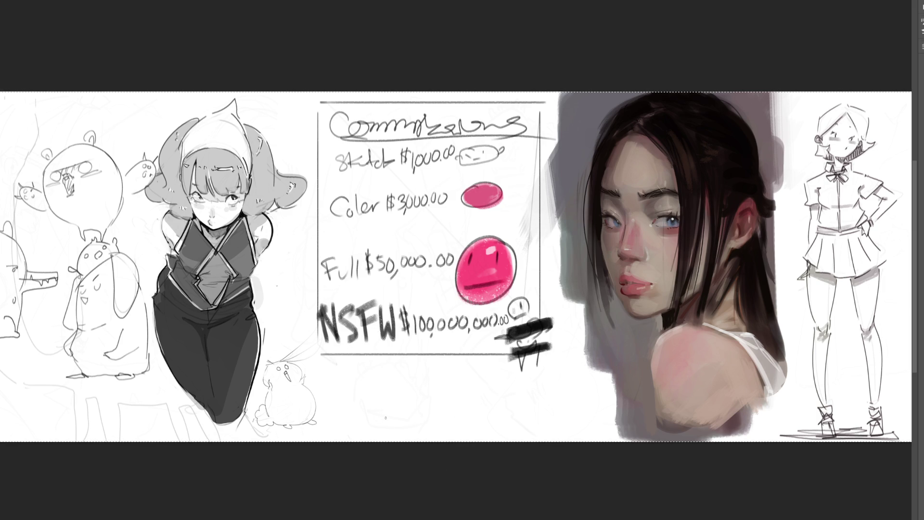
mouse_move(390, 419)
mouse_down()
mouse_move(445, 387)
mouse_move(522, 403)
mouse_up()
Sketch a pot-like doodle under the price sheet with a parallel curve, oval, tick and lower strokes
drag(406, 410, 502, 401)
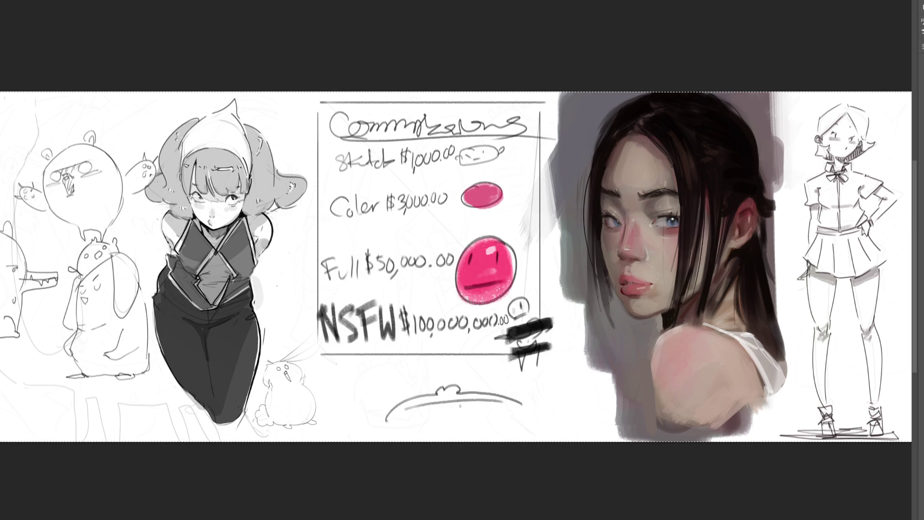
mouse_move(434, 412)
mouse_down()
mouse_move(419, 422)
mouse_move(437, 410)
mouse_move(498, 417)
mouse_move(473, 426)
mouse_up()
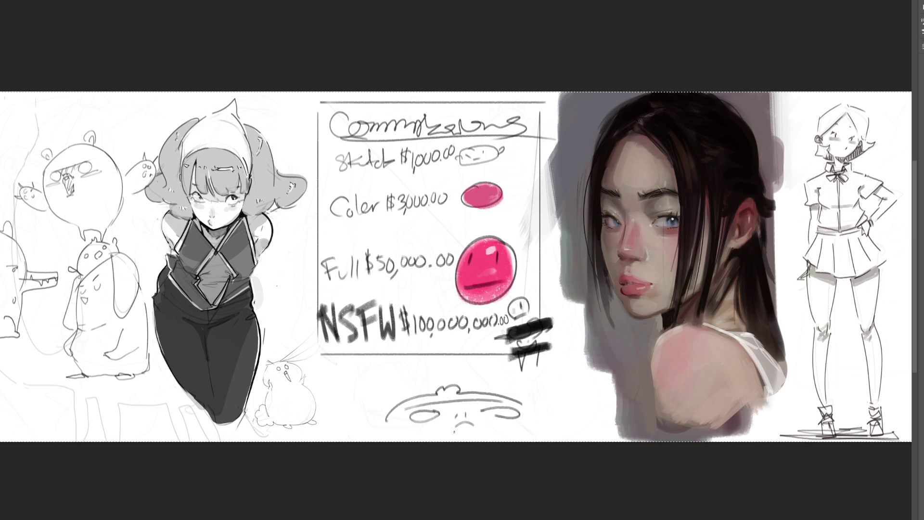
mouse_move(388, 412)
mouse_down()
mouse_move(449, 431)
mouse_move(529, 416)
mouse_move(567, 432)
mouse_move(369, 433)
mouse_up()
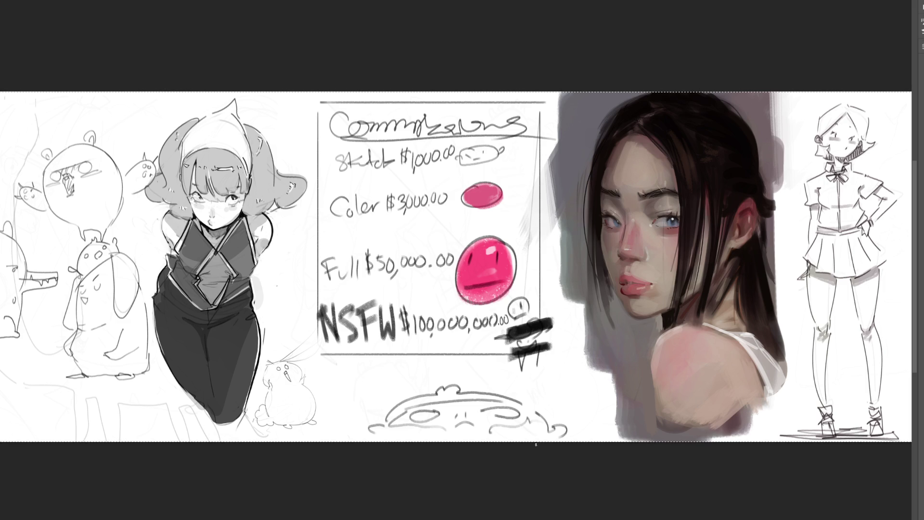
Try a large arch over the doodle twice, undo both, then erase the doodle to a faint trace
mouse_move(590, 439)
mouse_down()
mouse_move(499, 380)
mouse_move(437, 367)
mouse_move(330, 434)
mouse_up()
key(ctrl+z)
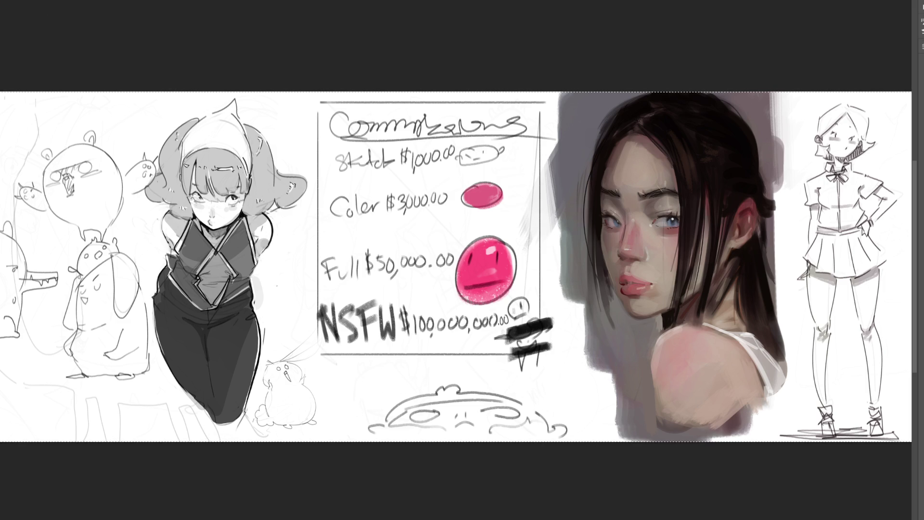
mouse_move(601, 433)
mouse_down()
mouse_move(494, 378)
mouse_move(343, 430)
mouse_up()
key(ctrl+z)
mouse_move(508, 423)
mouse_down()
mouse_move(339, 444)
mouse_move(392, 433)
mouse_up()
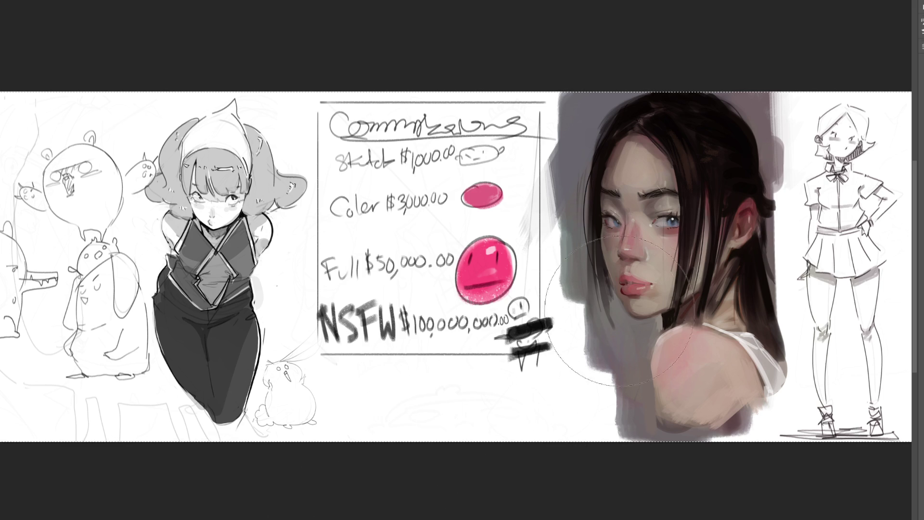
With the fine brush, sketch two tall rounded shapes below the price sheet, undoing a stray arch
key(b)
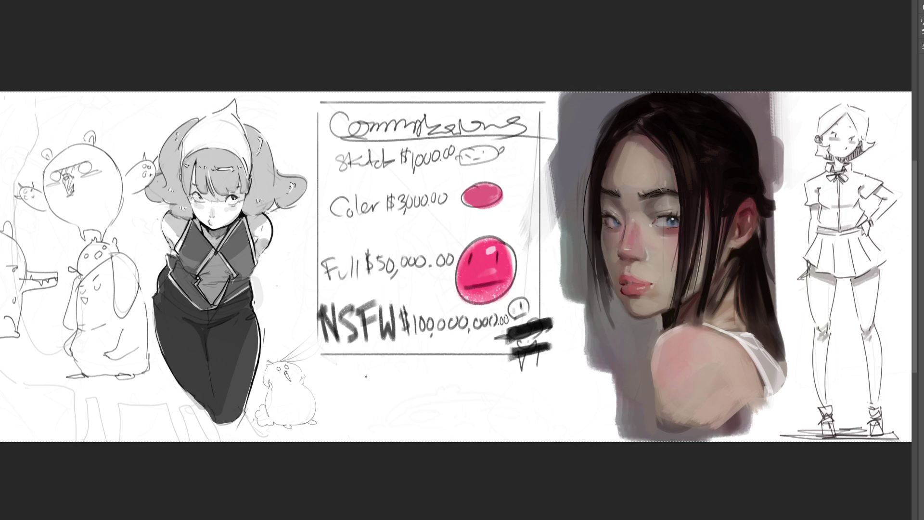
mouse_move(378, 396)
mouse_down()
mouse_move(401, 389)
mouse_move(394, 434)
mouse_move(406, 437)
mouse_up()
mouse_move(433, 395)
mouse_down()
mouse_move(431, 382)
mouse_move(456, 396)
mouse_move(442, 439)
mouse_move(454, 433)
mouse_up()
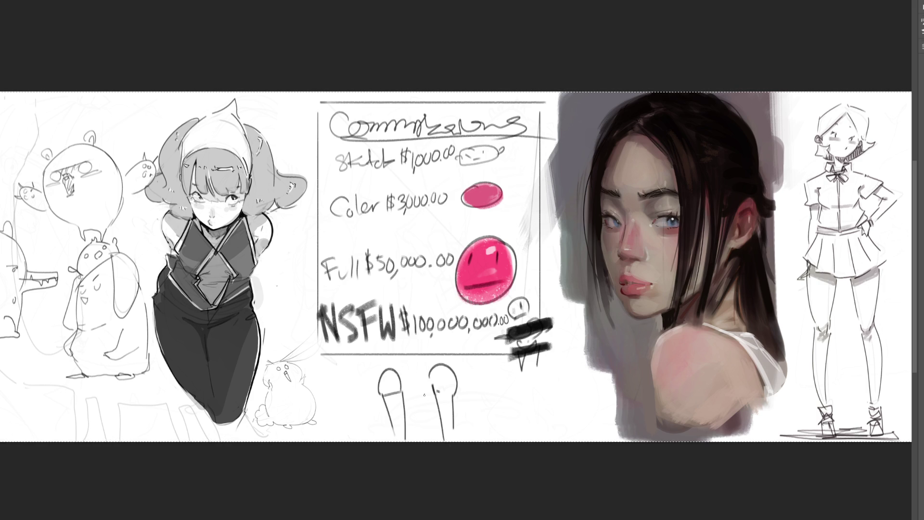
drag(411, 413, 430, 413)
key(ctrl+z)
Add curved brackets on both sides and a lower-right curl, undo a small oval, then begin skewing the doodle
drag(463, 355, 468, 422)
mouse_move(386, 358)
mouse_down()
mouse_move(375, 428)
mouse_move(364, 429)
mouse_up()
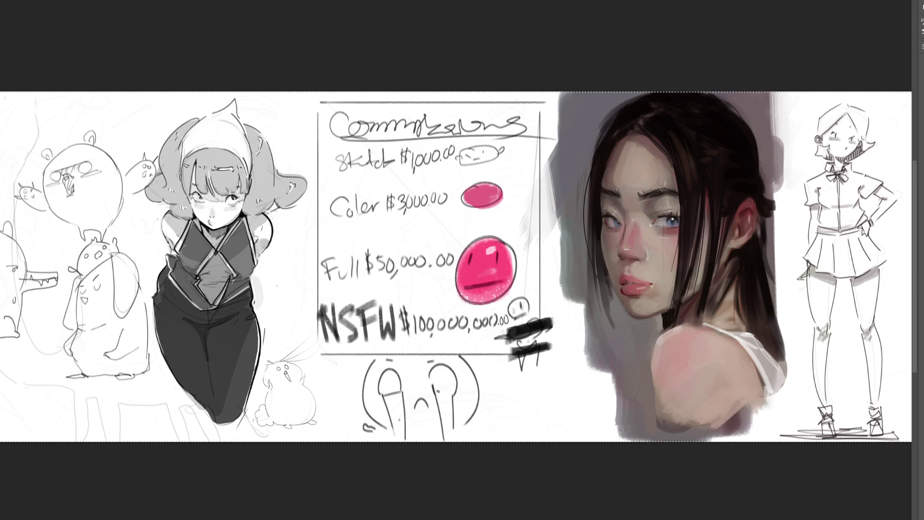
mouse_move(473, 424)
mouse_down()
mouse_move(489, 412)
mouse_move(478, 432)
mouse_up()
mouse_move(419, 404)
mouse_down()
mouse_move(423, 418)
mouse_move(427, 405)
mouse_up()
key(ctrl+z)
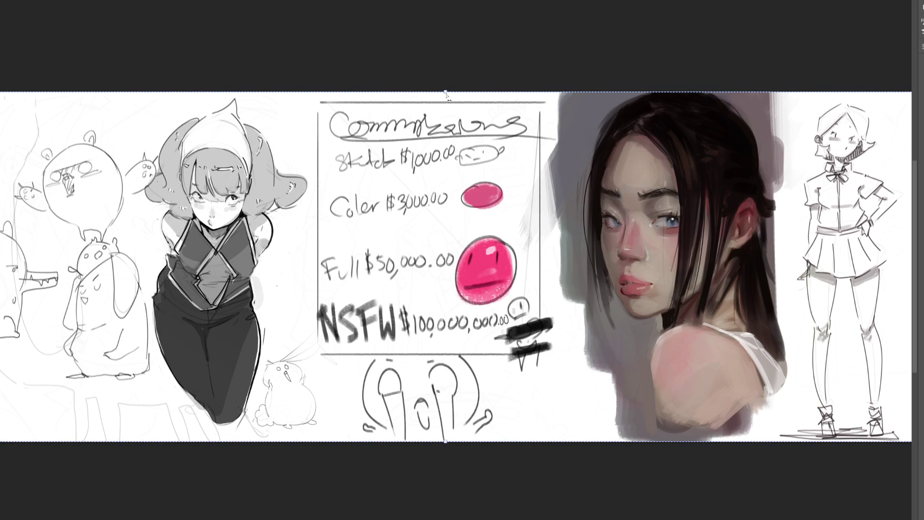
drag(447, 92, 493, 96)
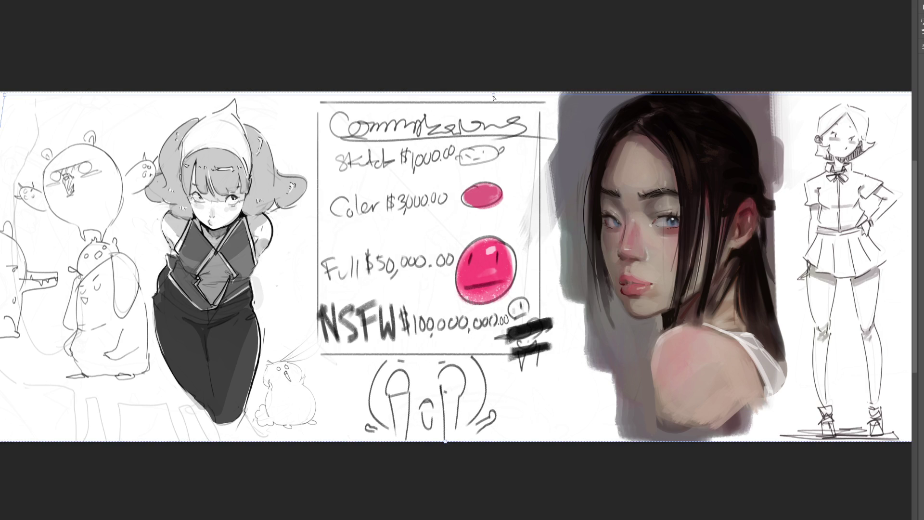
Rotate the bottom doodle slightly clockwise, nudge it right, commit the transform and deselect
drag(494, 97, 501, 92)
drag(468, 129, 475, 129)
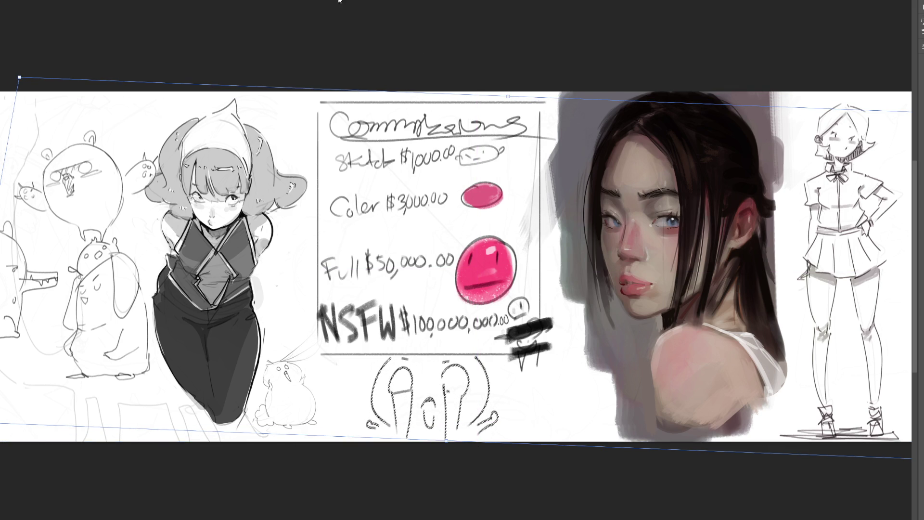
key(Return)
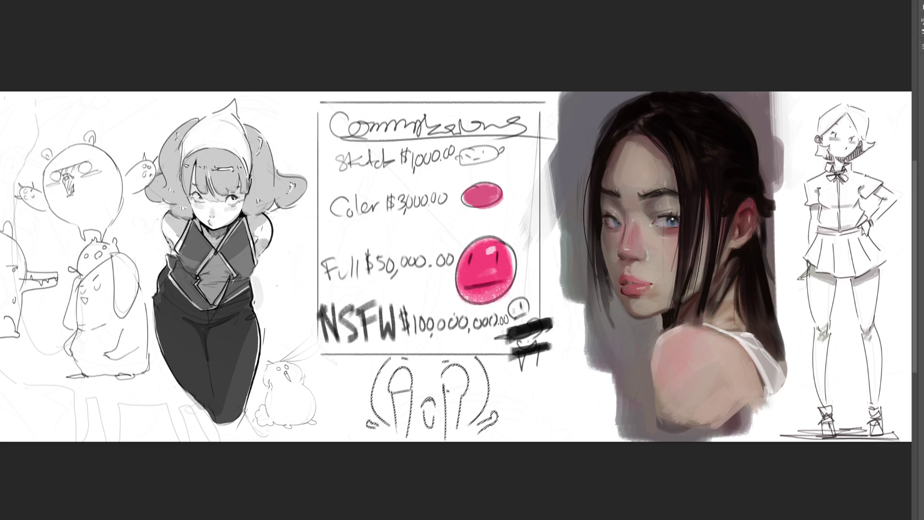
key(ctrl+d)
Sketch a smaller doodle of tall rounded shapes with an outline, wavy stroke and hand to the right
mouse_move(531, 430)
mouse_down()
mouse_move(528, 421)
mouse_move(553, 439)
mouse_move(550, 402)
mouse_move(543, 417)
mouse_move(538, 397)
mouse_move(557, 379)
mouse_move(571, 391)
mouse_move(546, 432)
mouse_move(554, 431)
mouse_up()
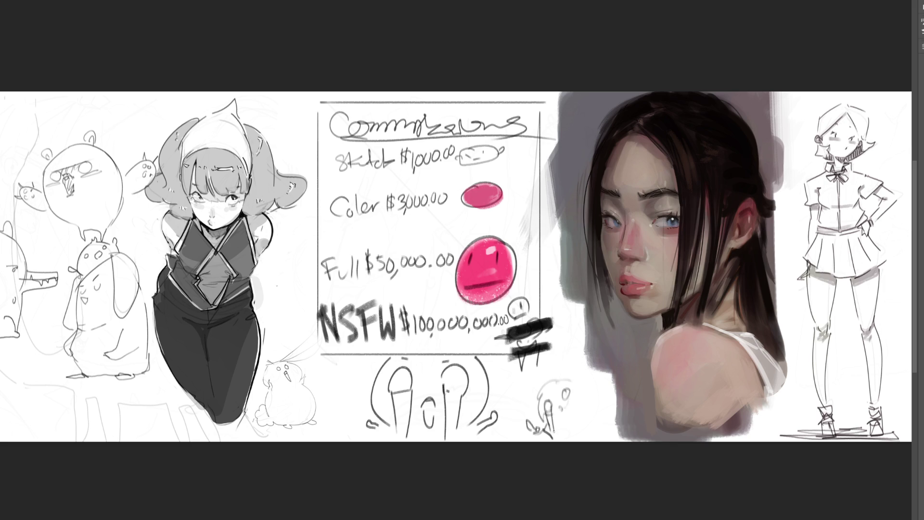
drag(564, 396, 576, 431)
mouse_move(577, 386)
mouse_down()
mouse_move(593, 421)
mouse_move(599, 397)
mouse_move(593, 436)
mouse_up()
drag(584, 395, 589, 398)
drag(539, 416, 536, 424)
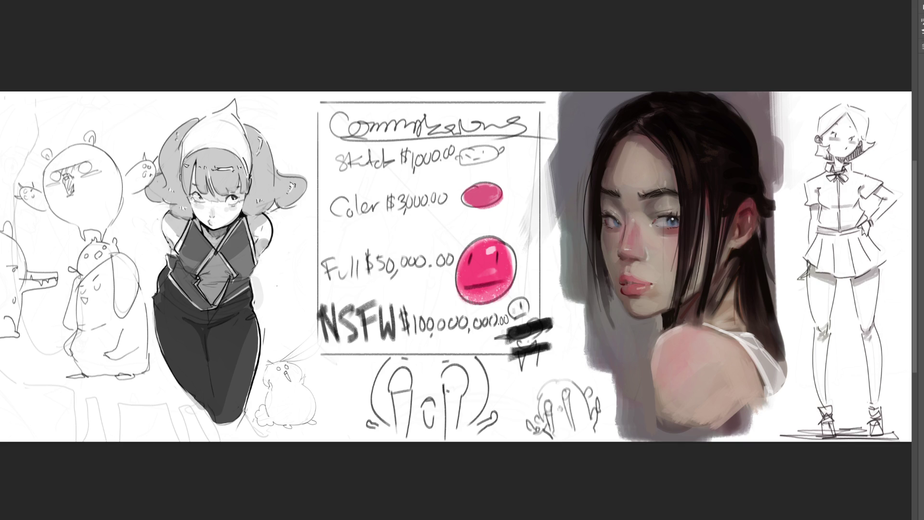
drag(536, 412, 577, 377)
key(ctrl+z)
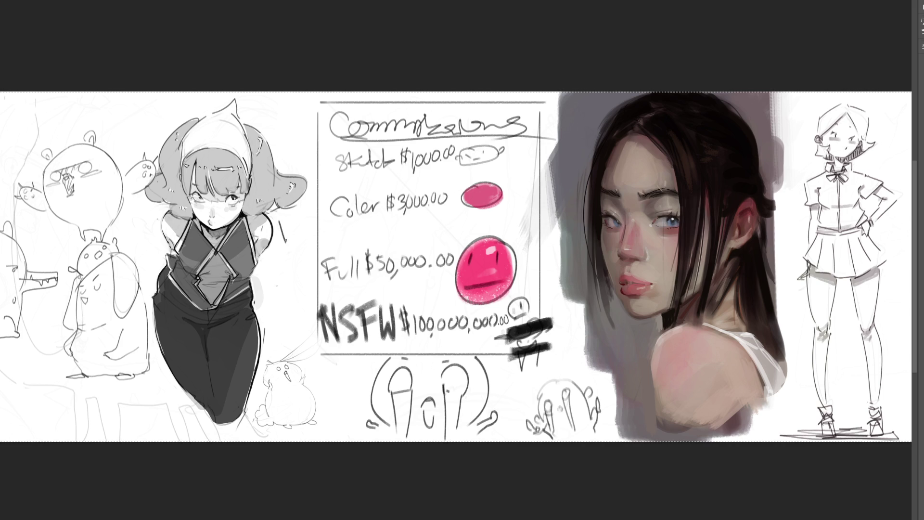
Letter the E and the vertical strokes of 'ENDing' beside the girl's shoulder
drag(280, 216, 296, 214)
mouse_move(280, 229)
mouse_down()
mouse_move(297, 235)
mouse_move(287, 262)
mouse_move(298, 246)
mouse_move(291, 287)
mouse_move(307, 315)
mouse_move(294, 331)
mouse_up()
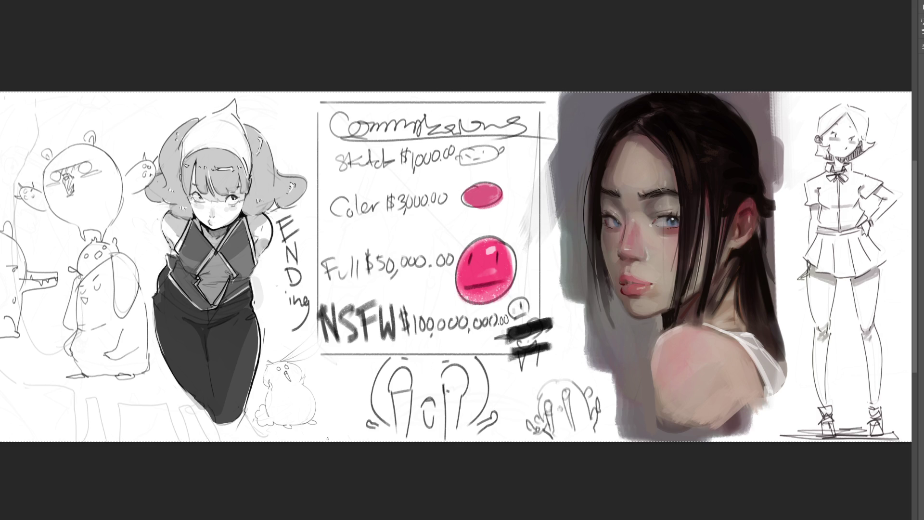